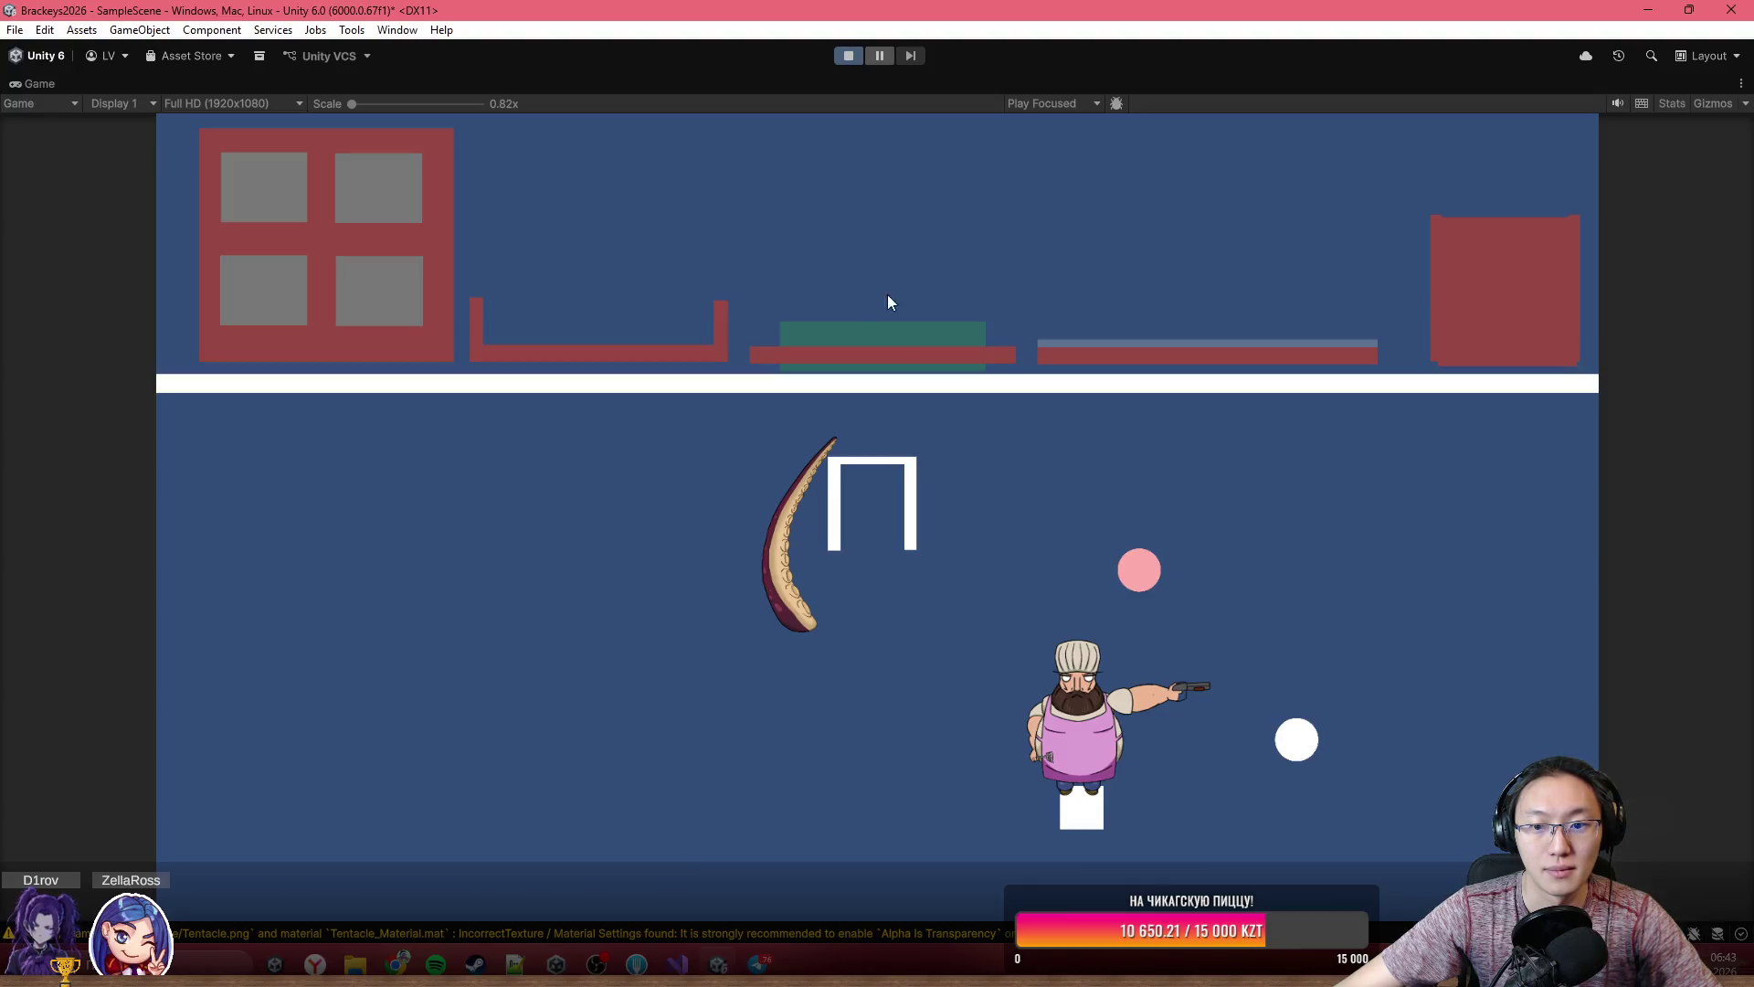
- Walk the chef around the kitchen with the WASD keys
key(a)
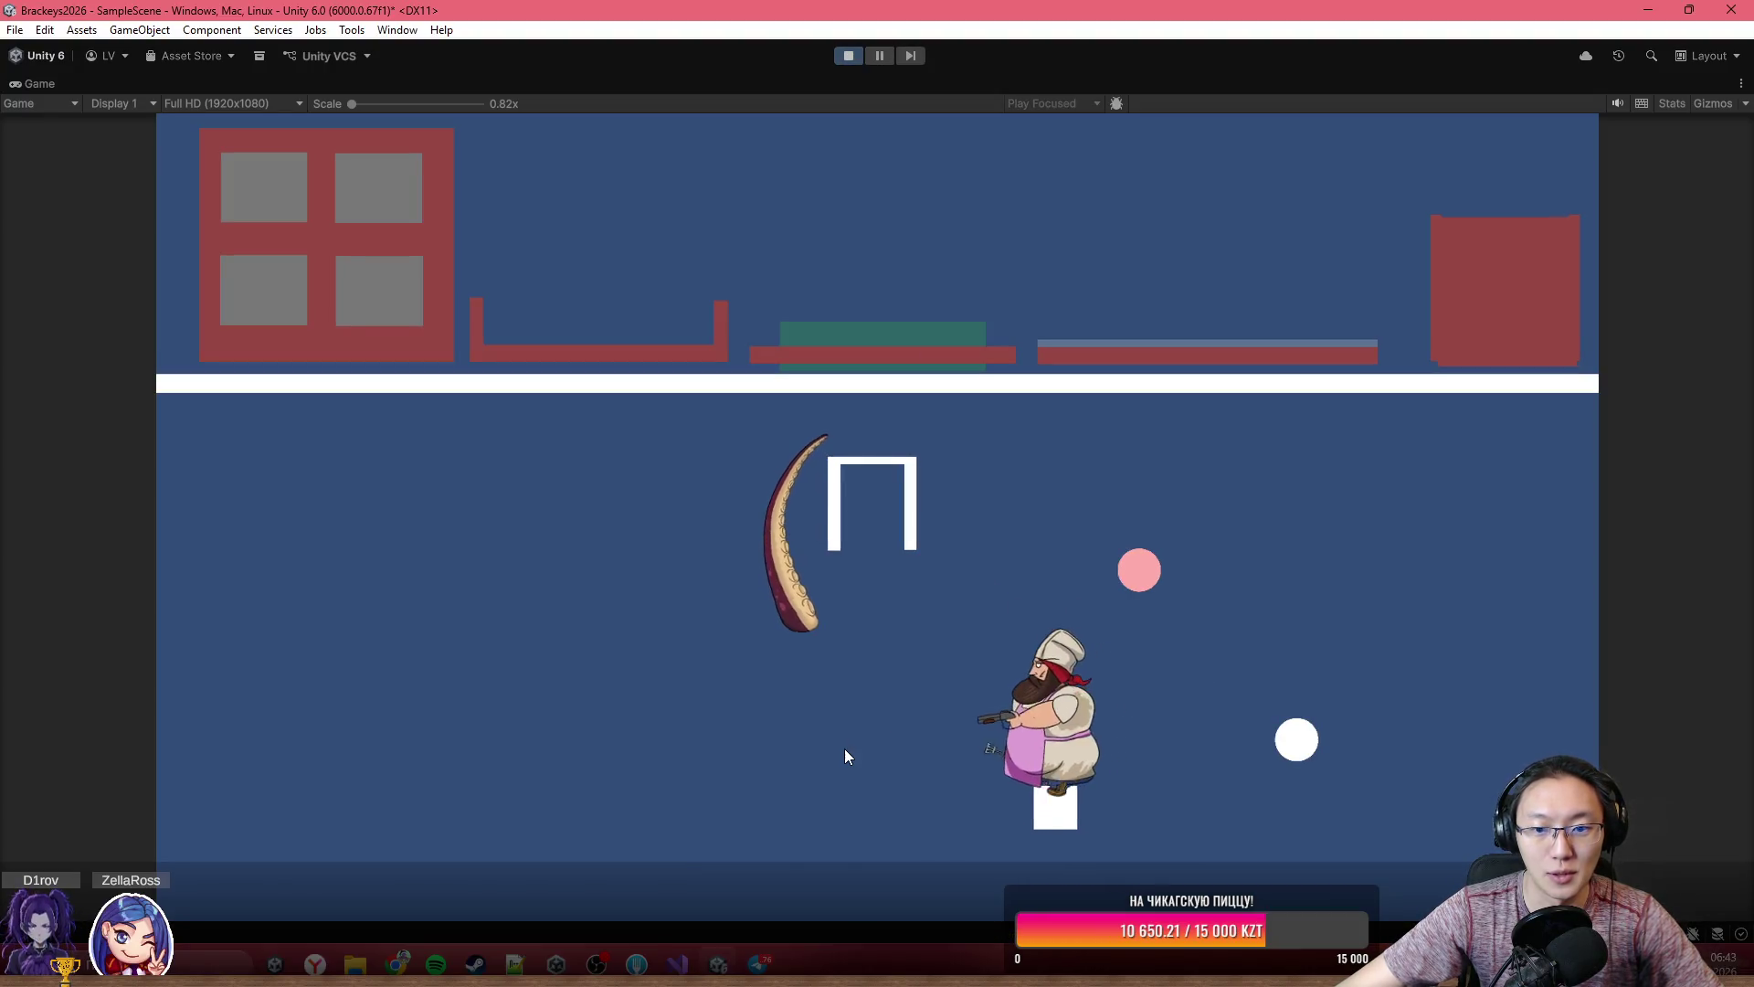
key(a)
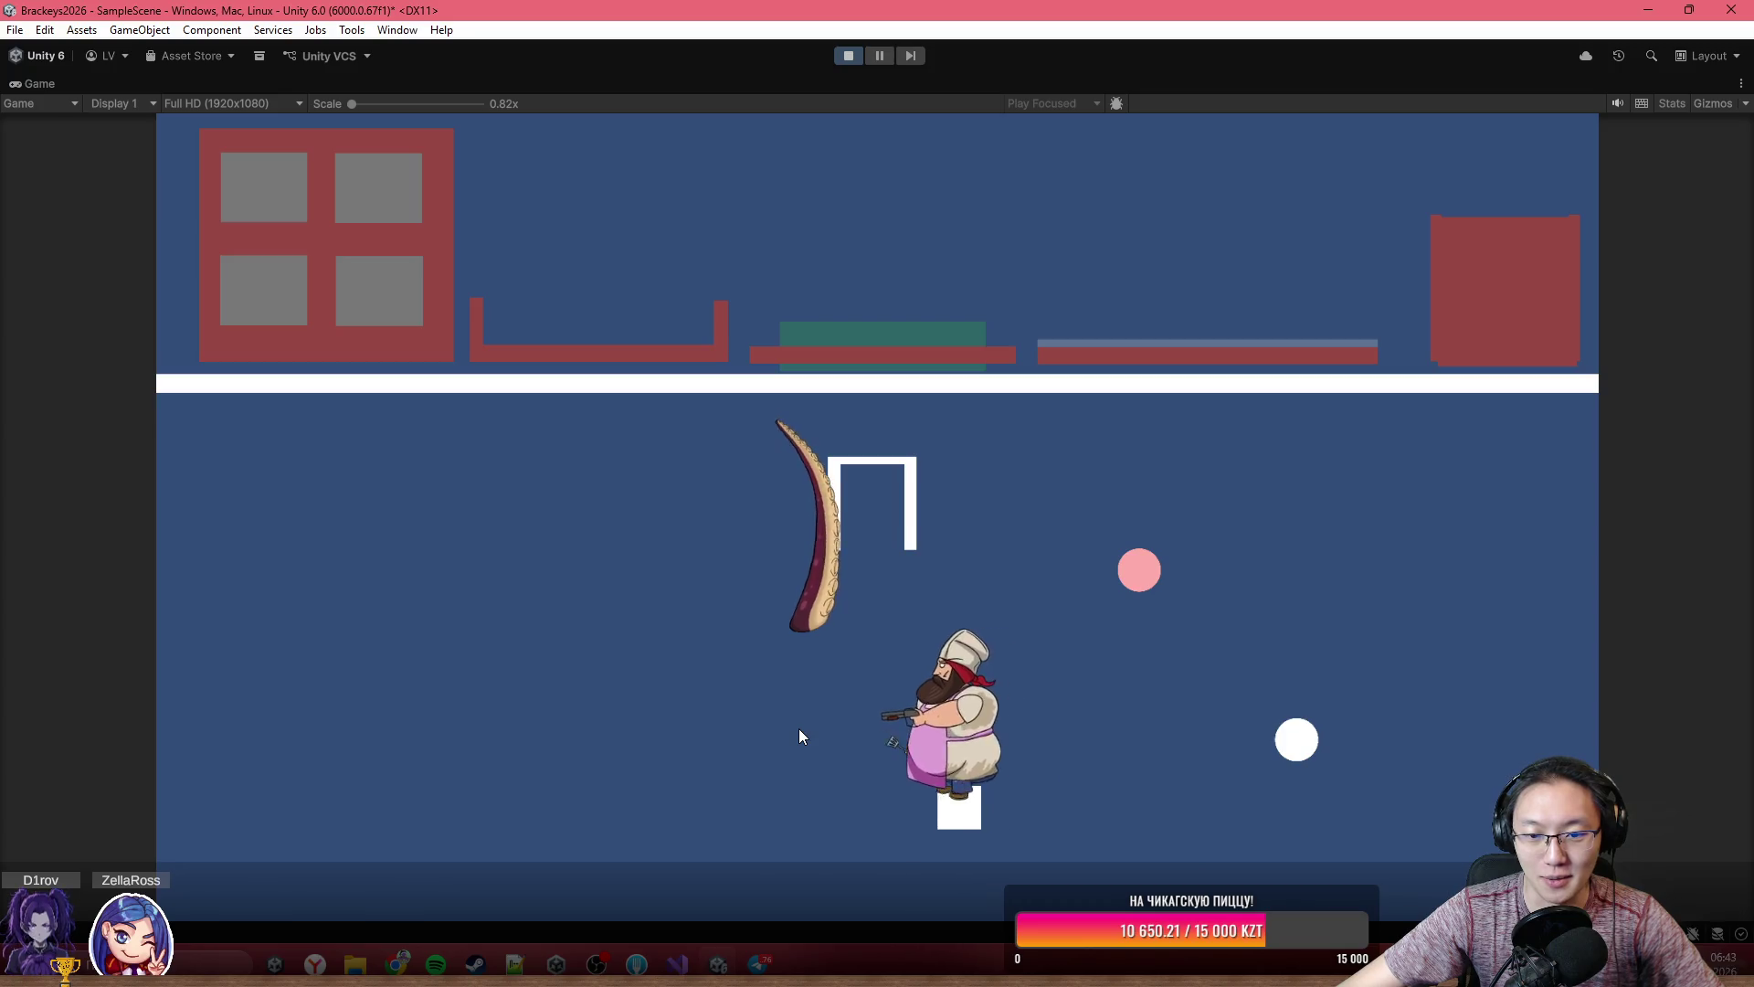
key(d)
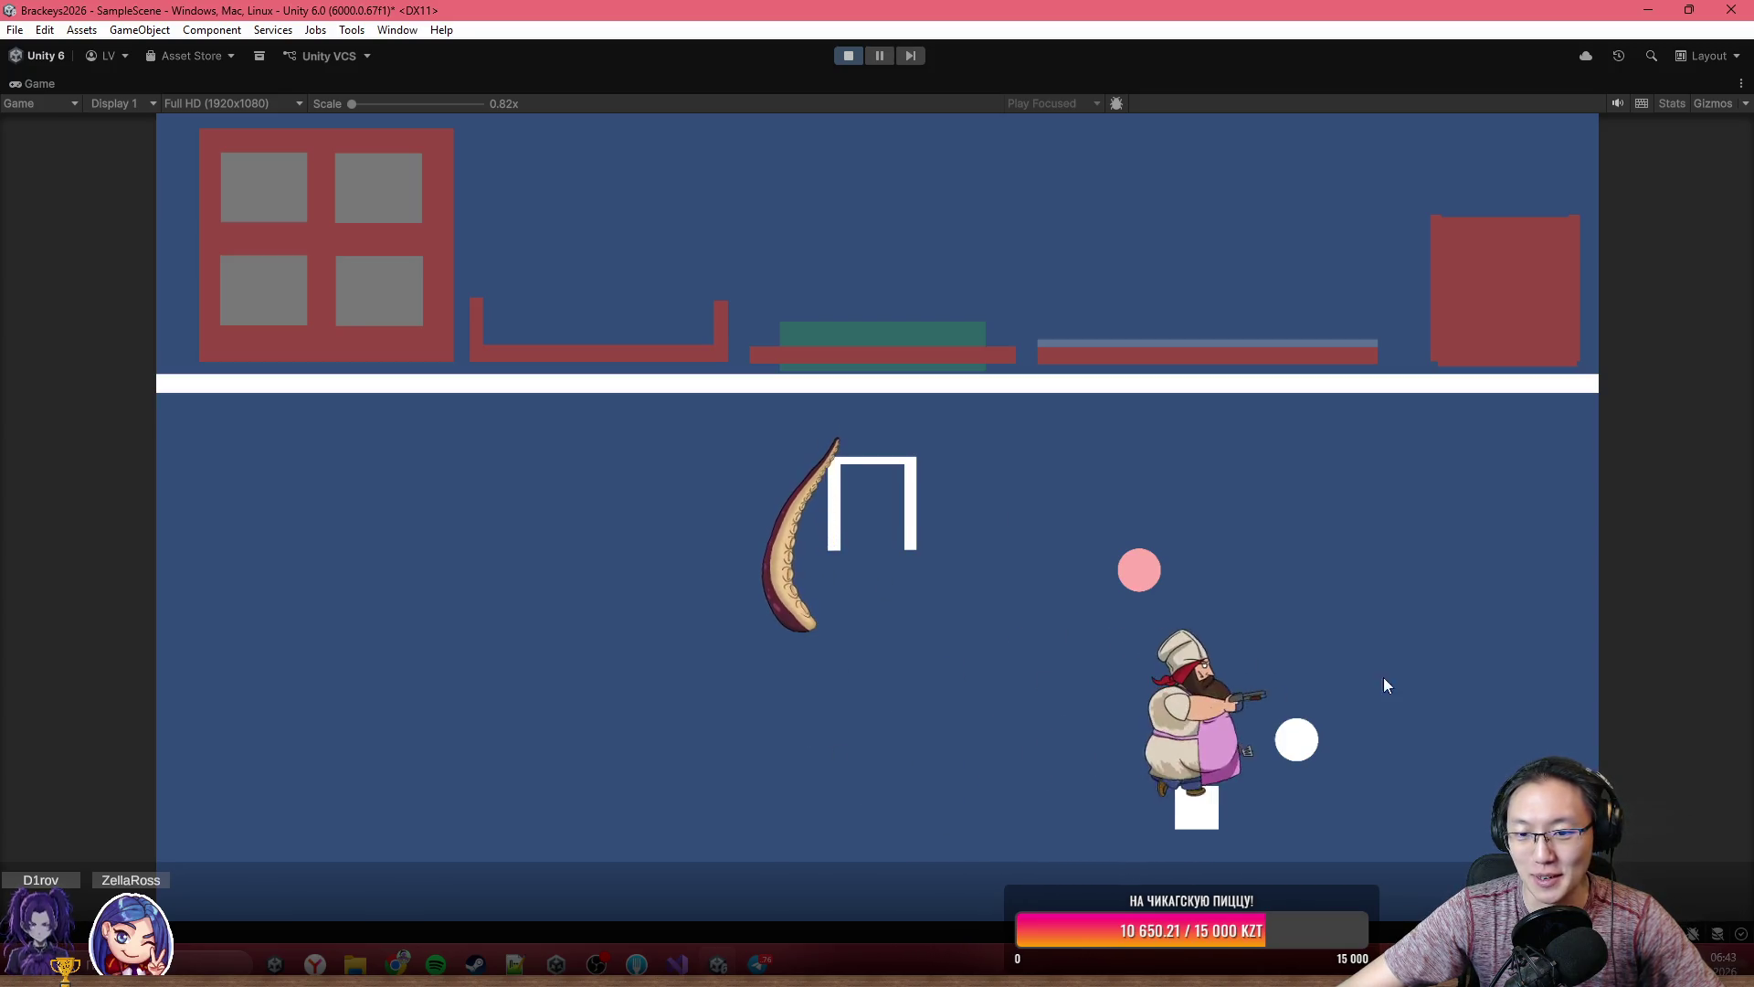
key(w)
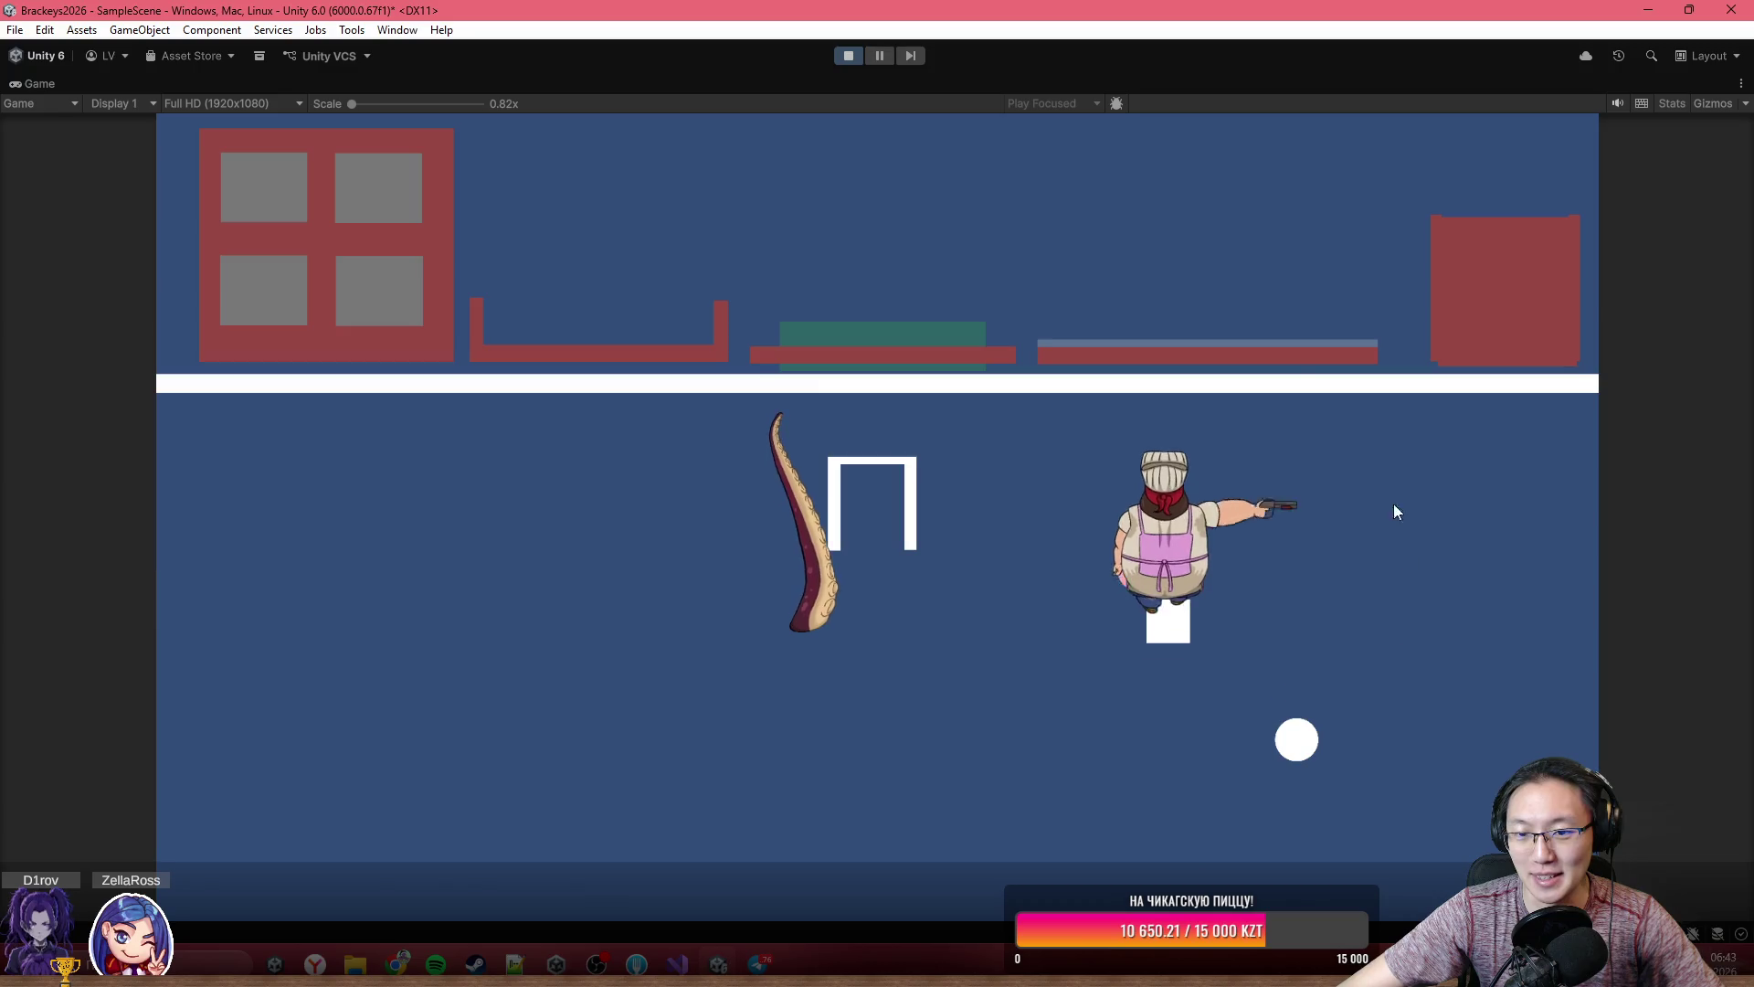
key(d)
key(s)
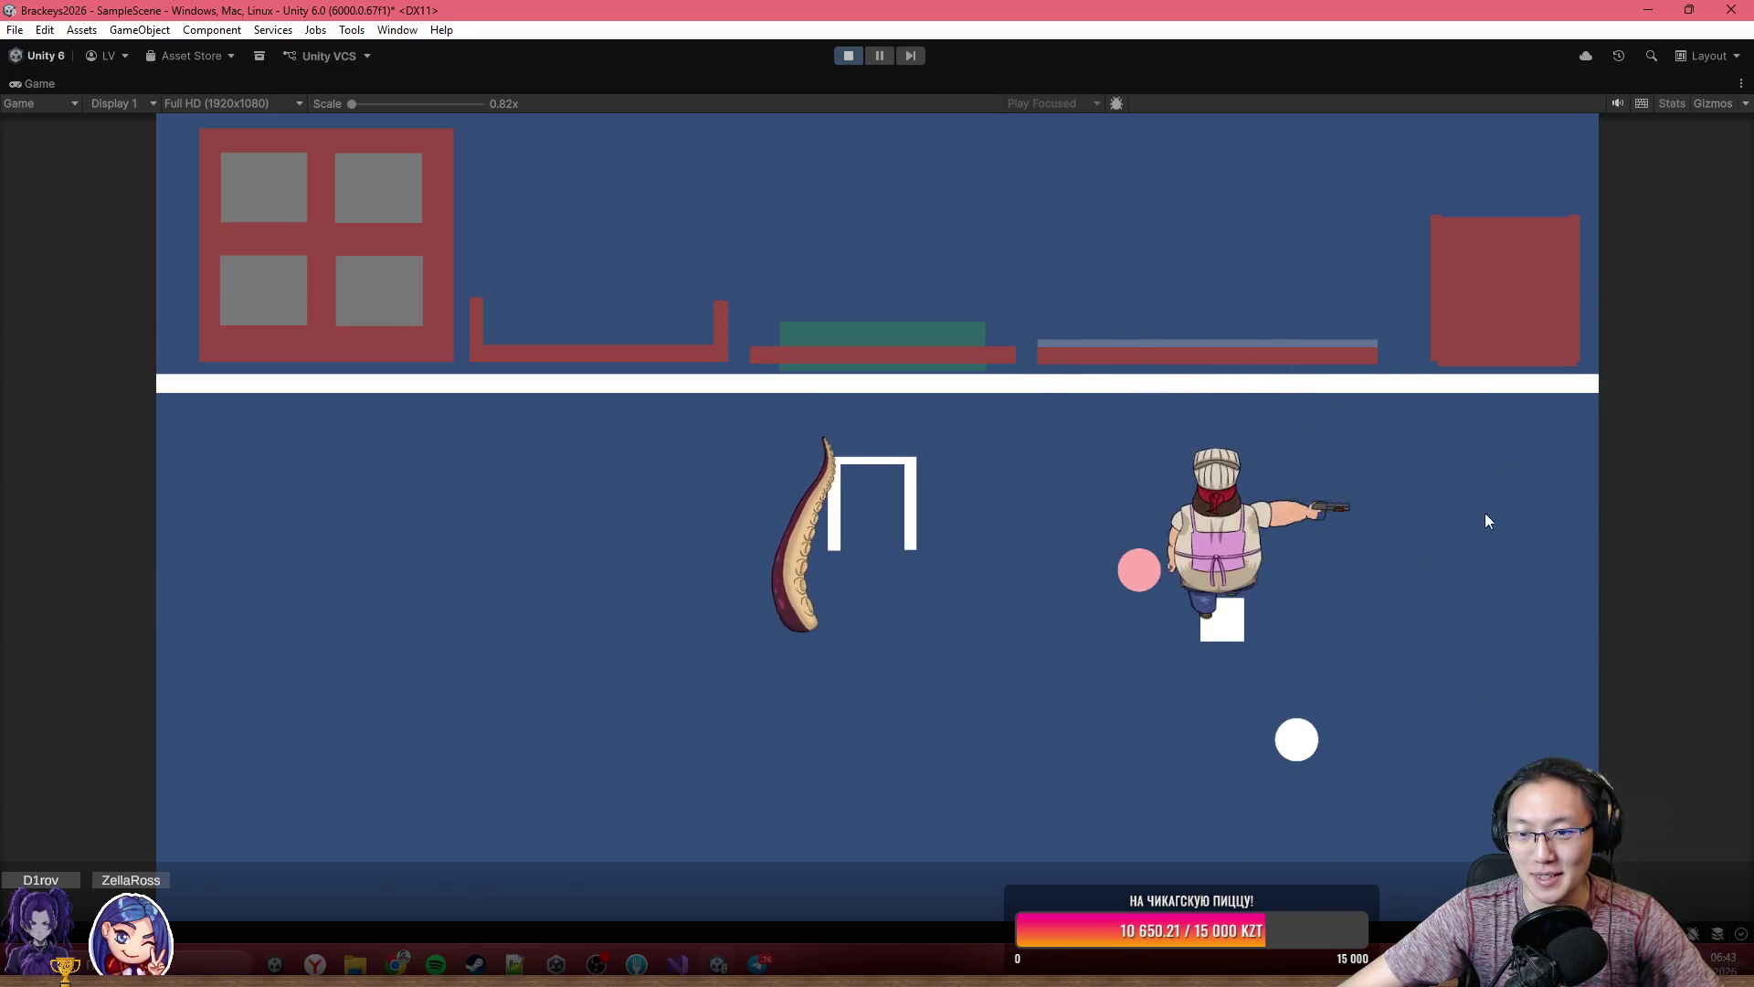
key(s)
key(a)
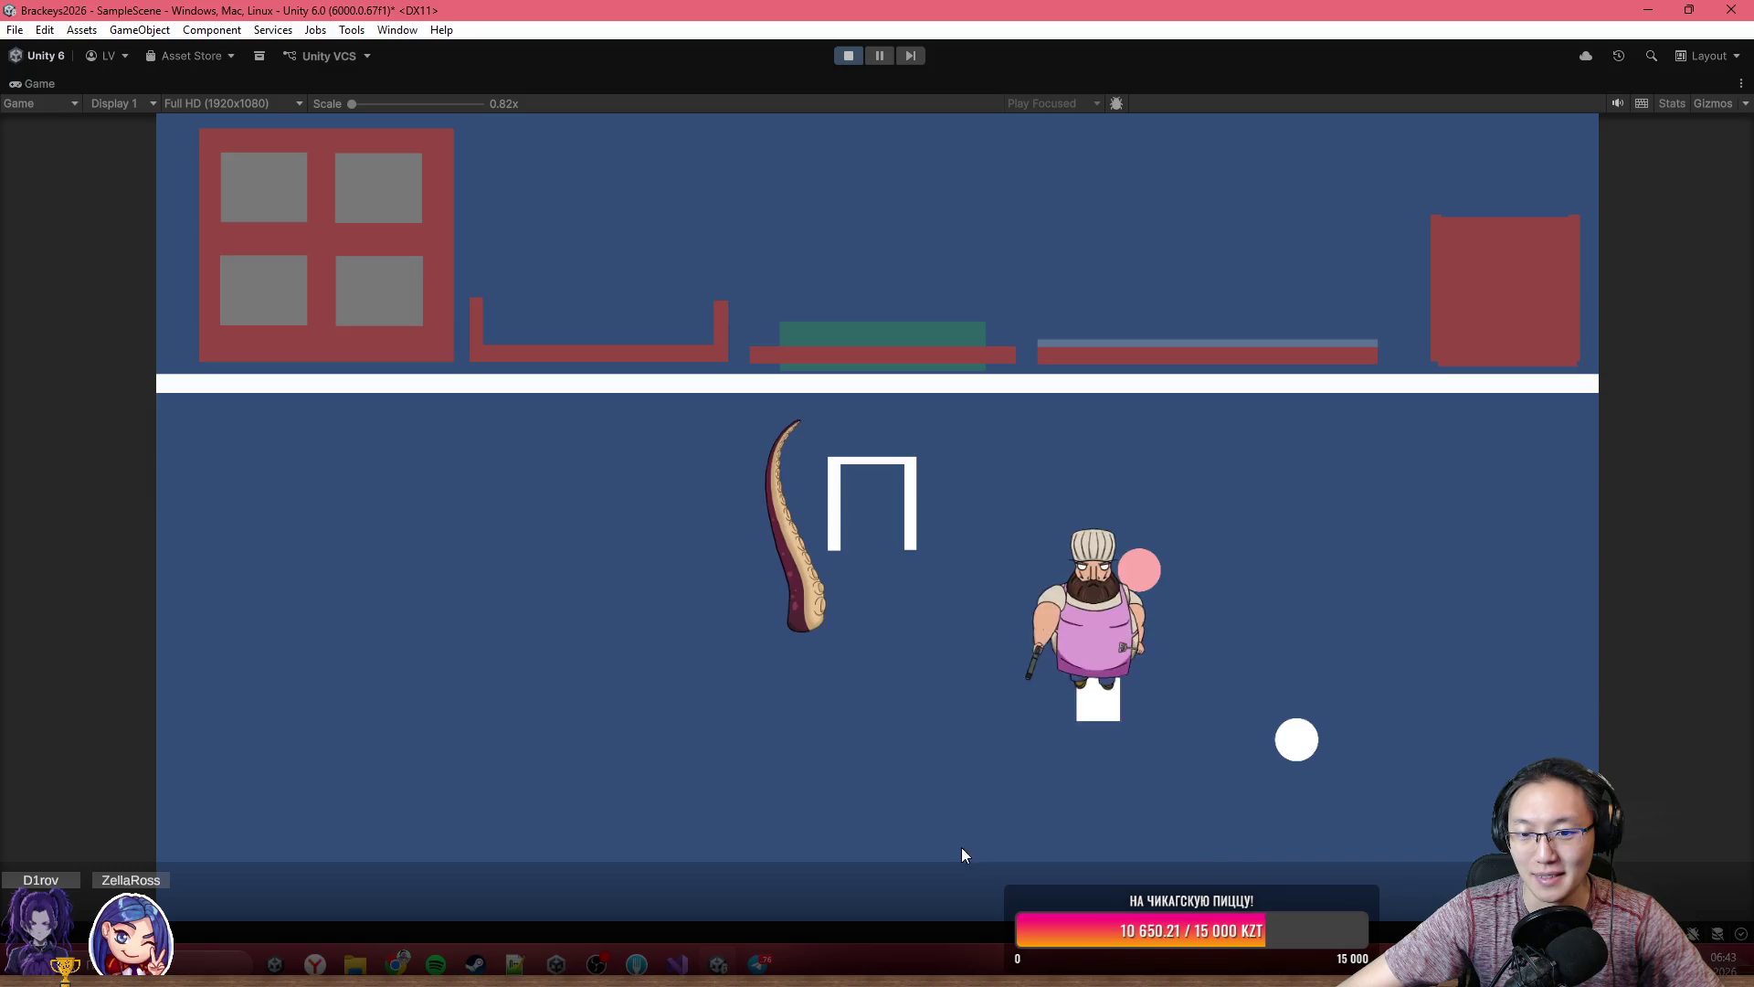
key(w)
key(d)
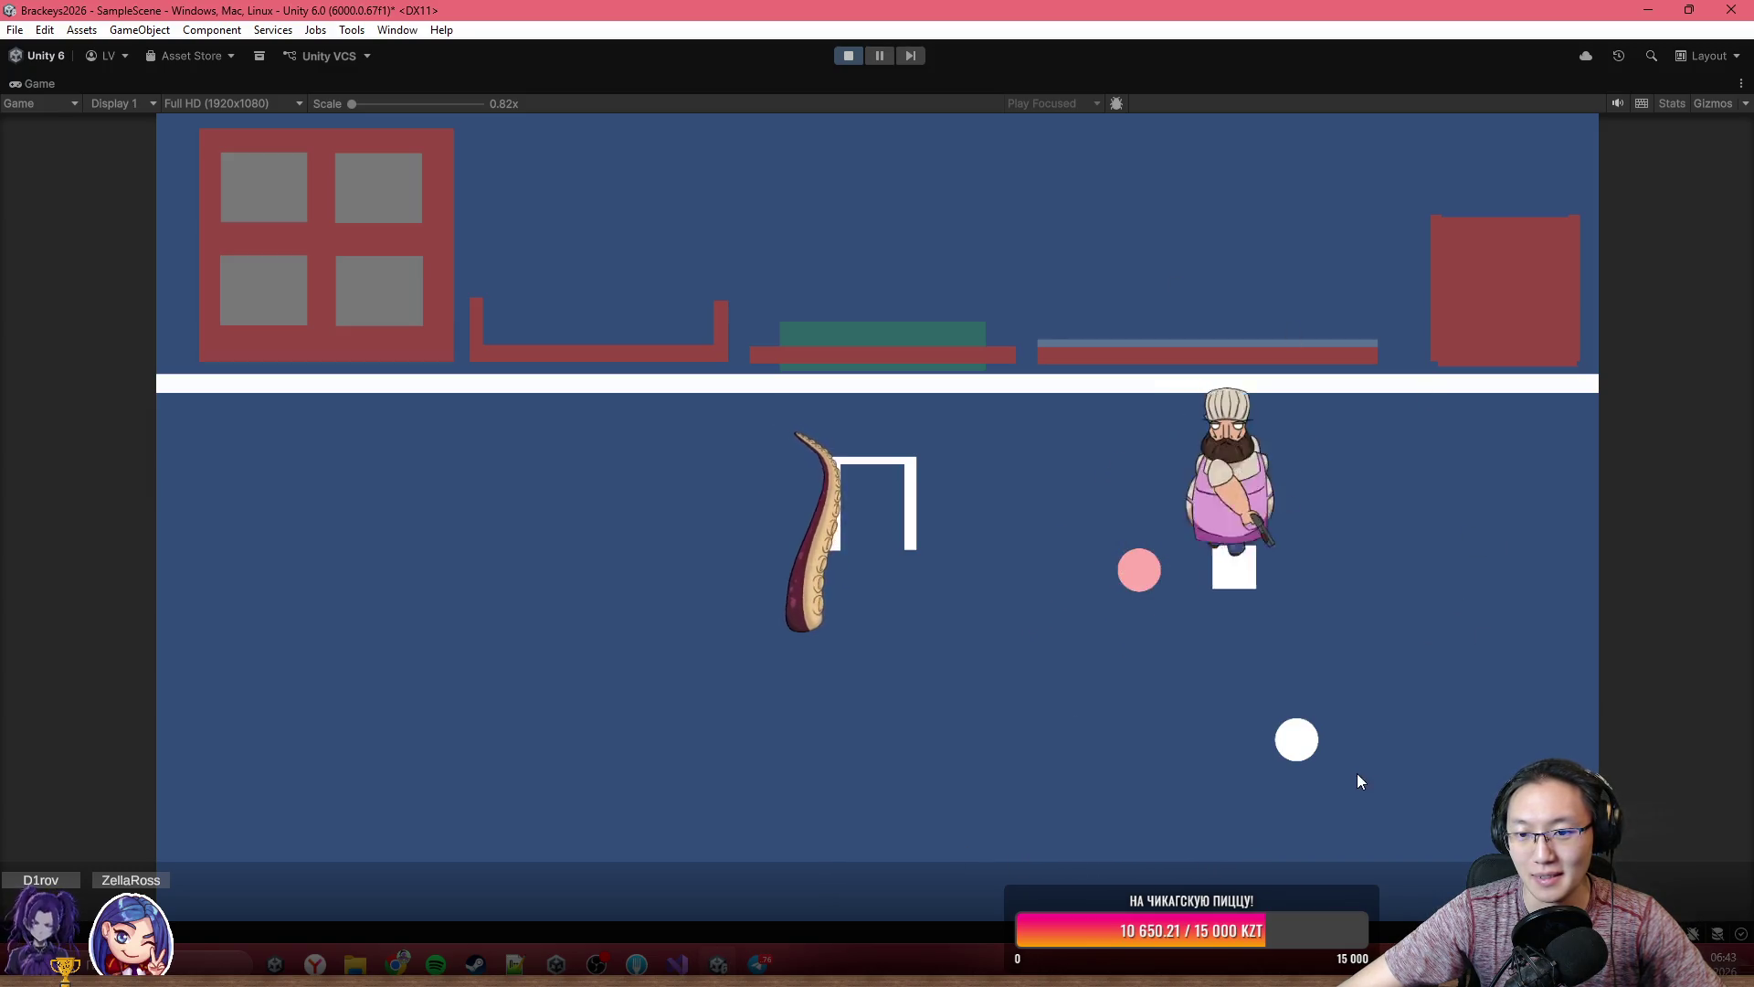
key(s)
key(a)
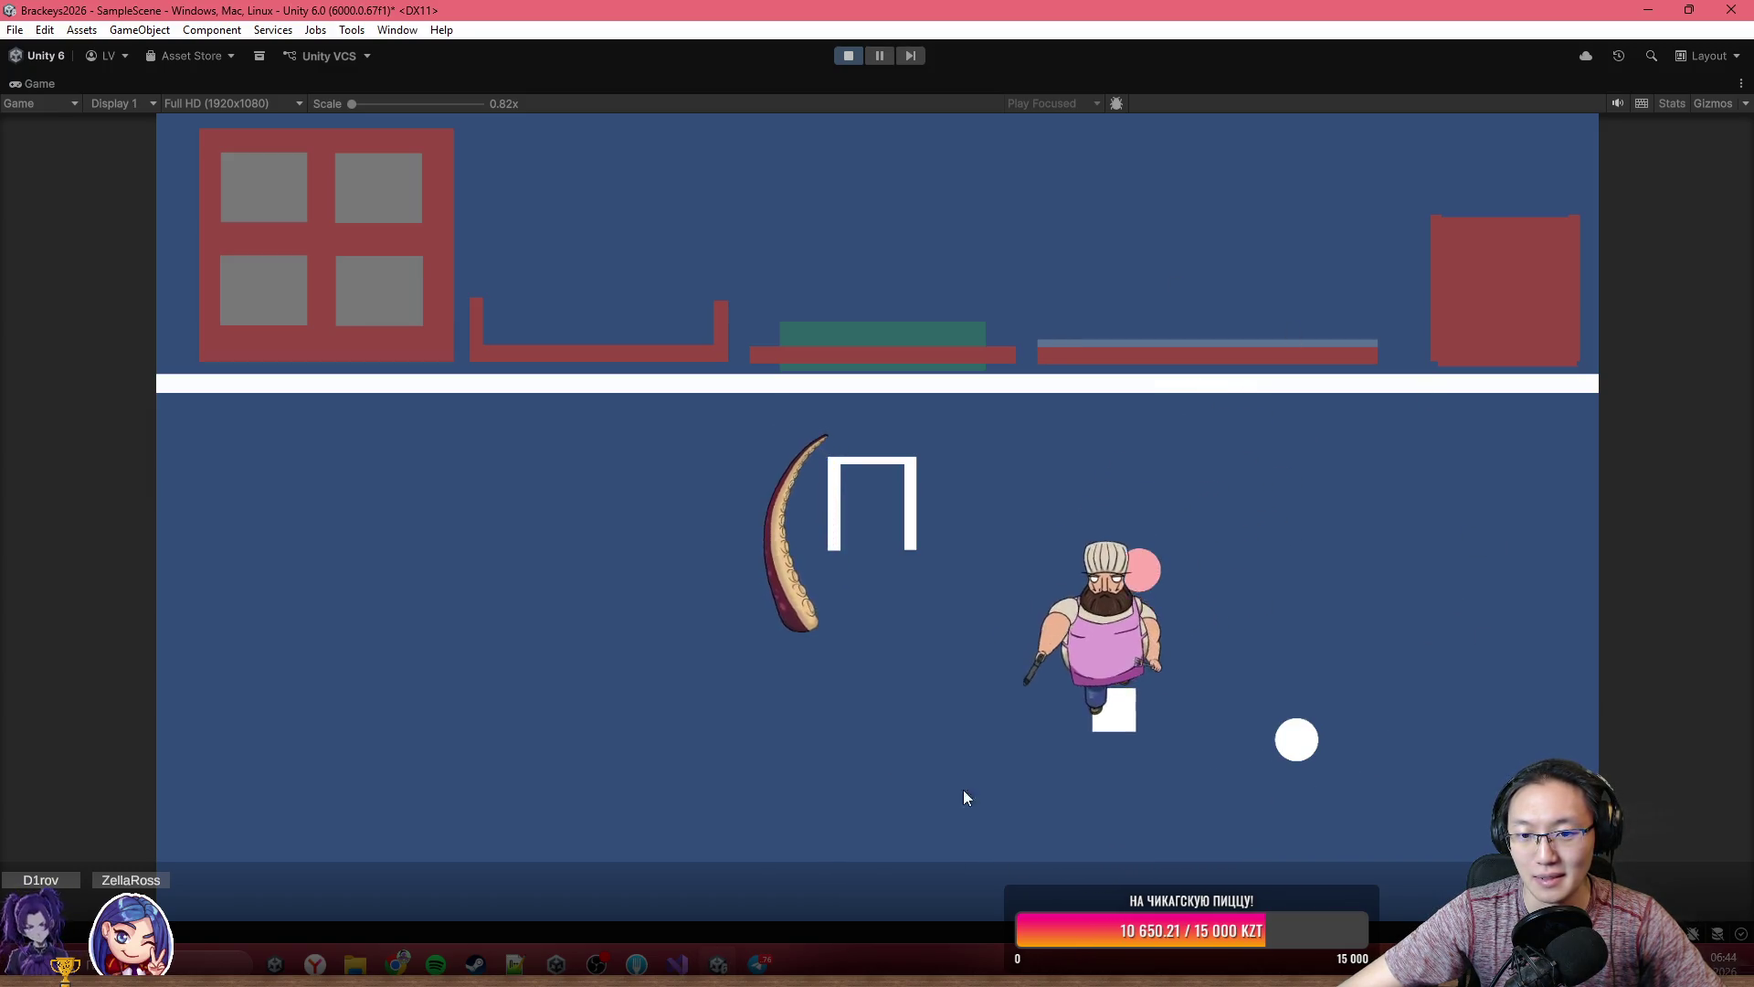
key(d)
key(s)
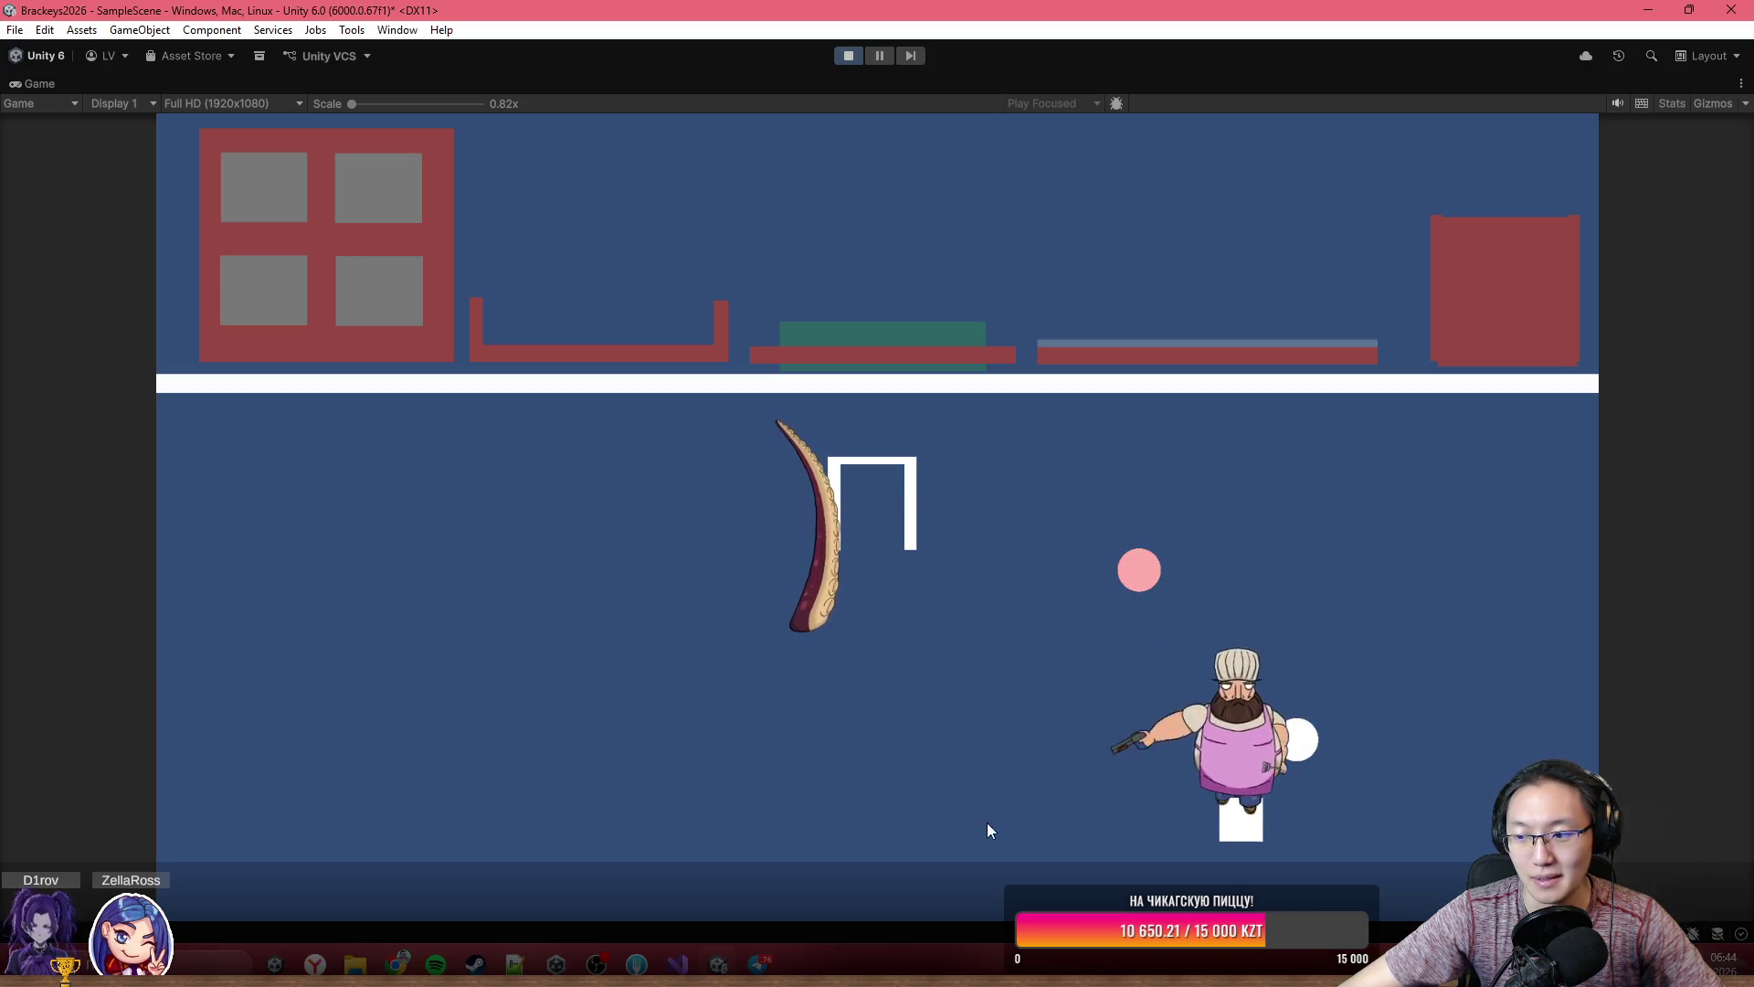
key(w)
key(a)
- Fire bullets in several directions while moving, then drag the yellow plank into the tray
click(798, 603)
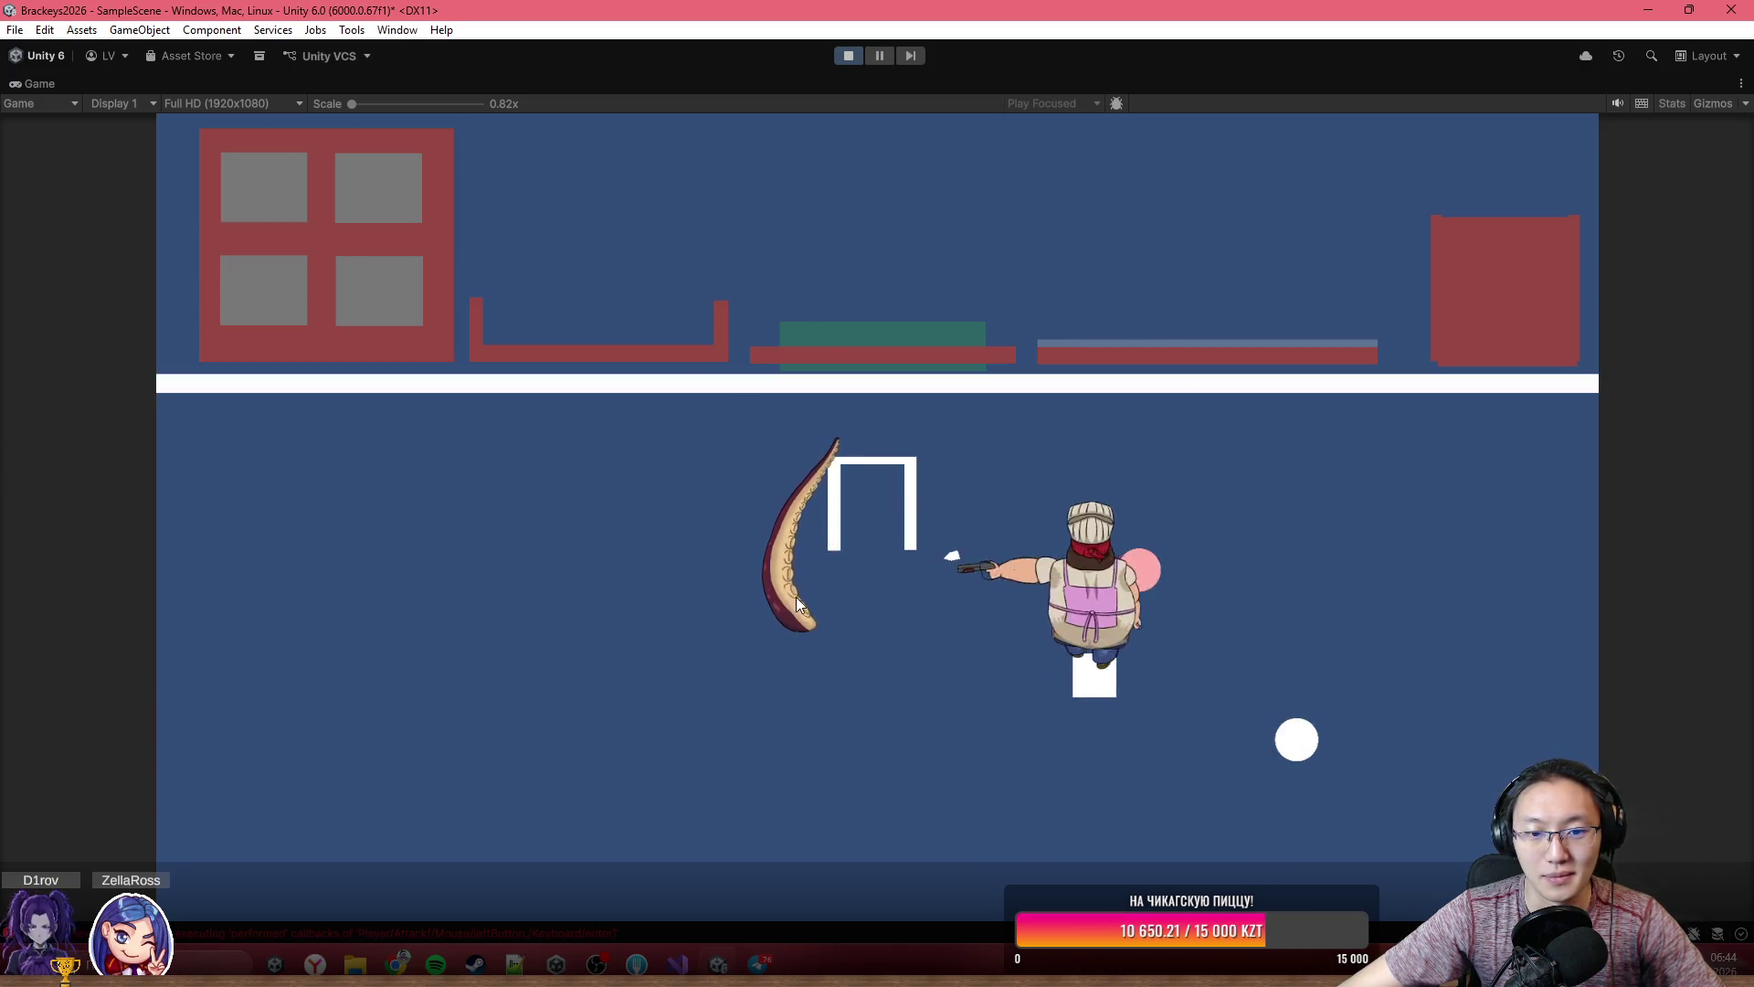
key(d)
click(738, 486)
key(w)
click(640, 552)
click(1495, 431)
click(1368, 621)
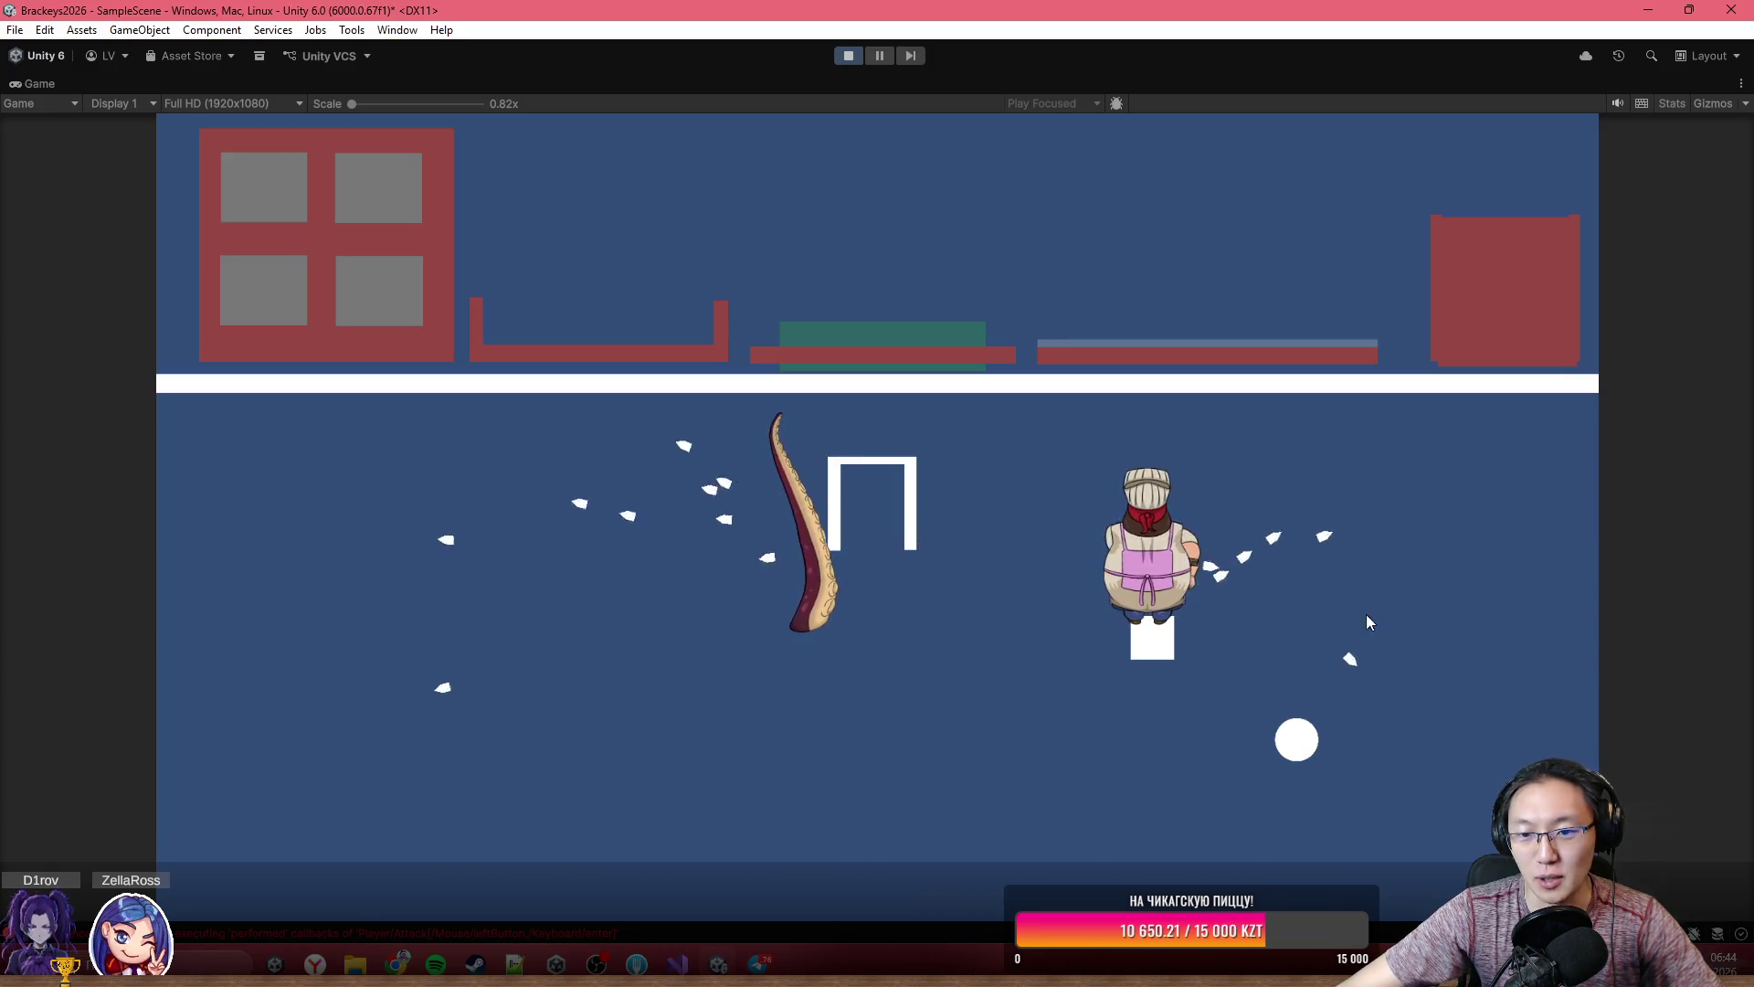
click(922, 603)
key(s)
key(d)
click(1335, 519)
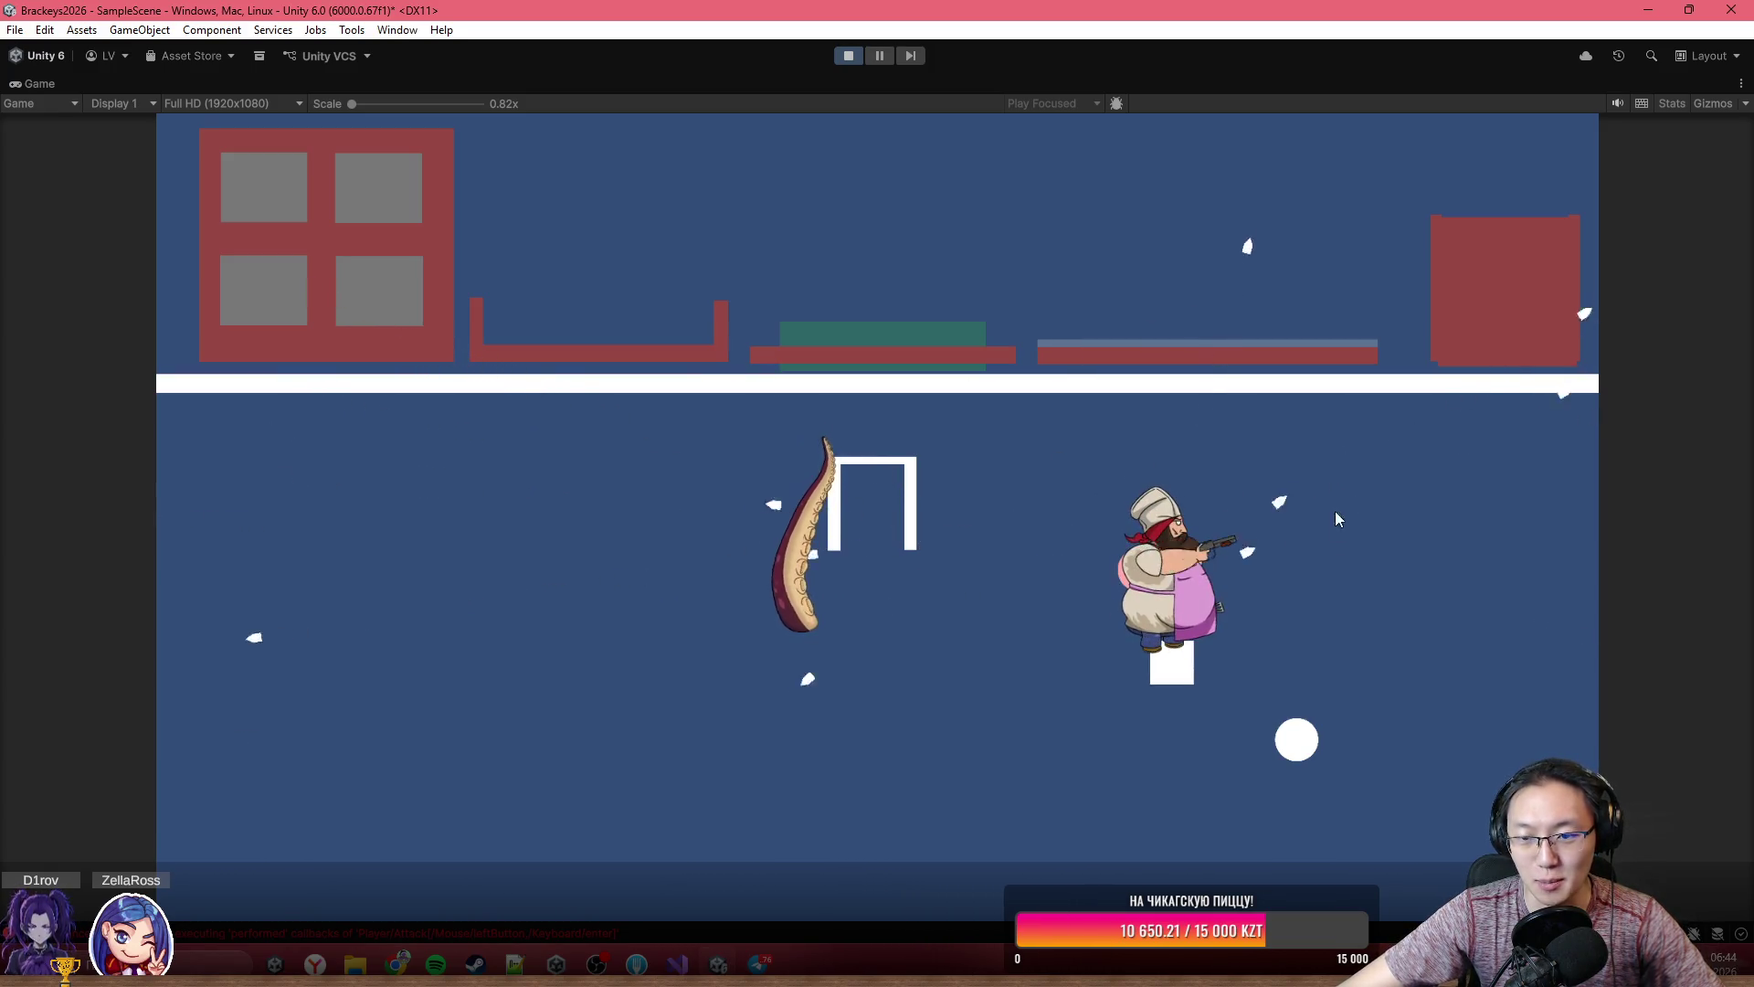
click(398, 209)
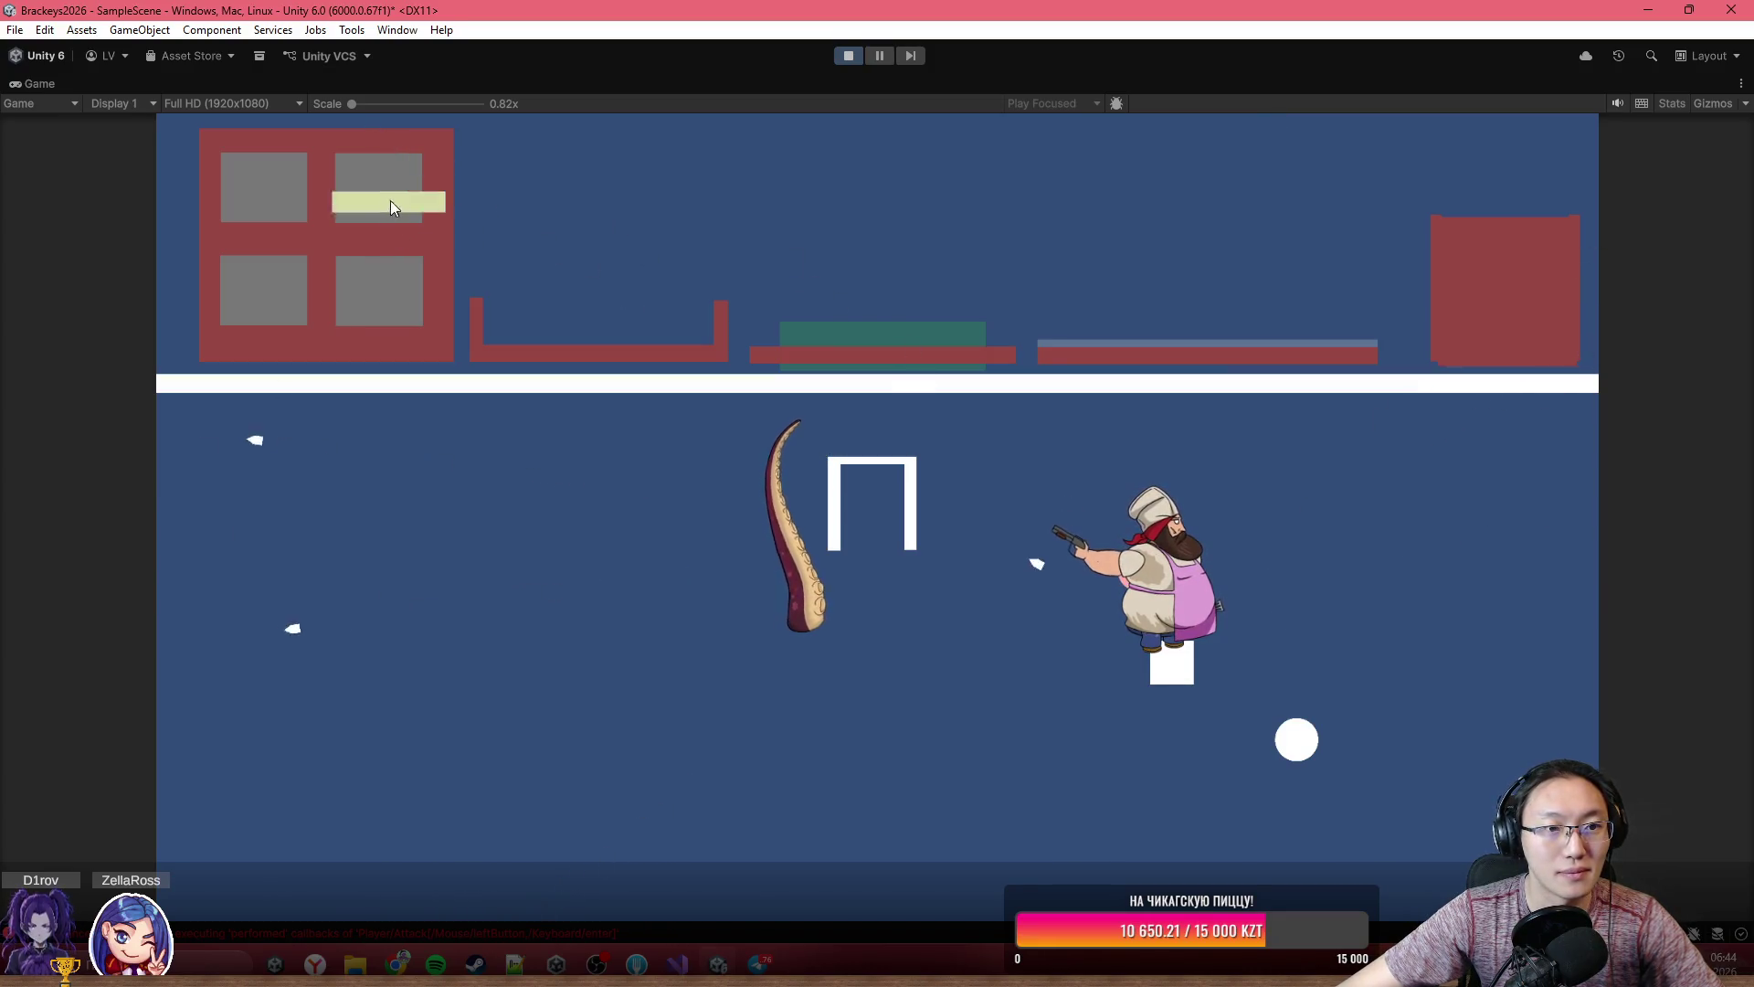
mouse_move(391, 201)
mouse_down()
mouse_move(534, 165)
mouse_move(506, 186)
mouse_move(694, 214)
mouse_up()
- Restore the full editor layout and tick Is Trigger on the Stove's Trigger Box Collider 2D
double_click(358, 87)
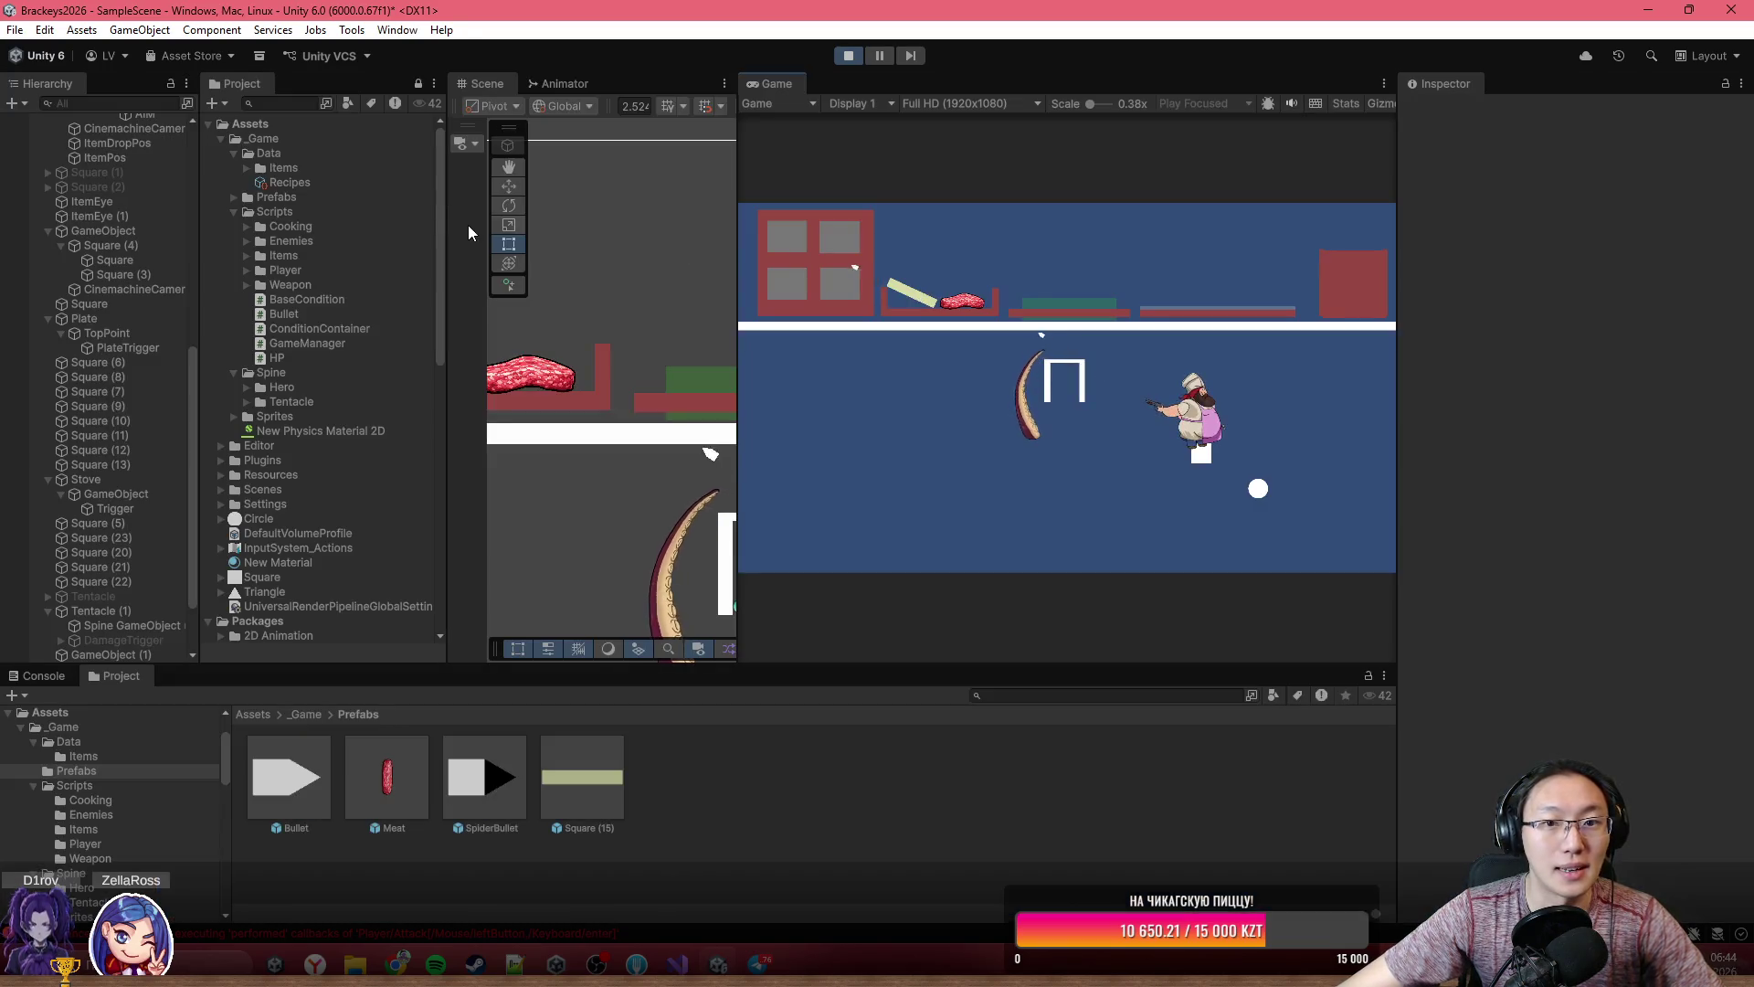
scroll(134, 611, down, 2)
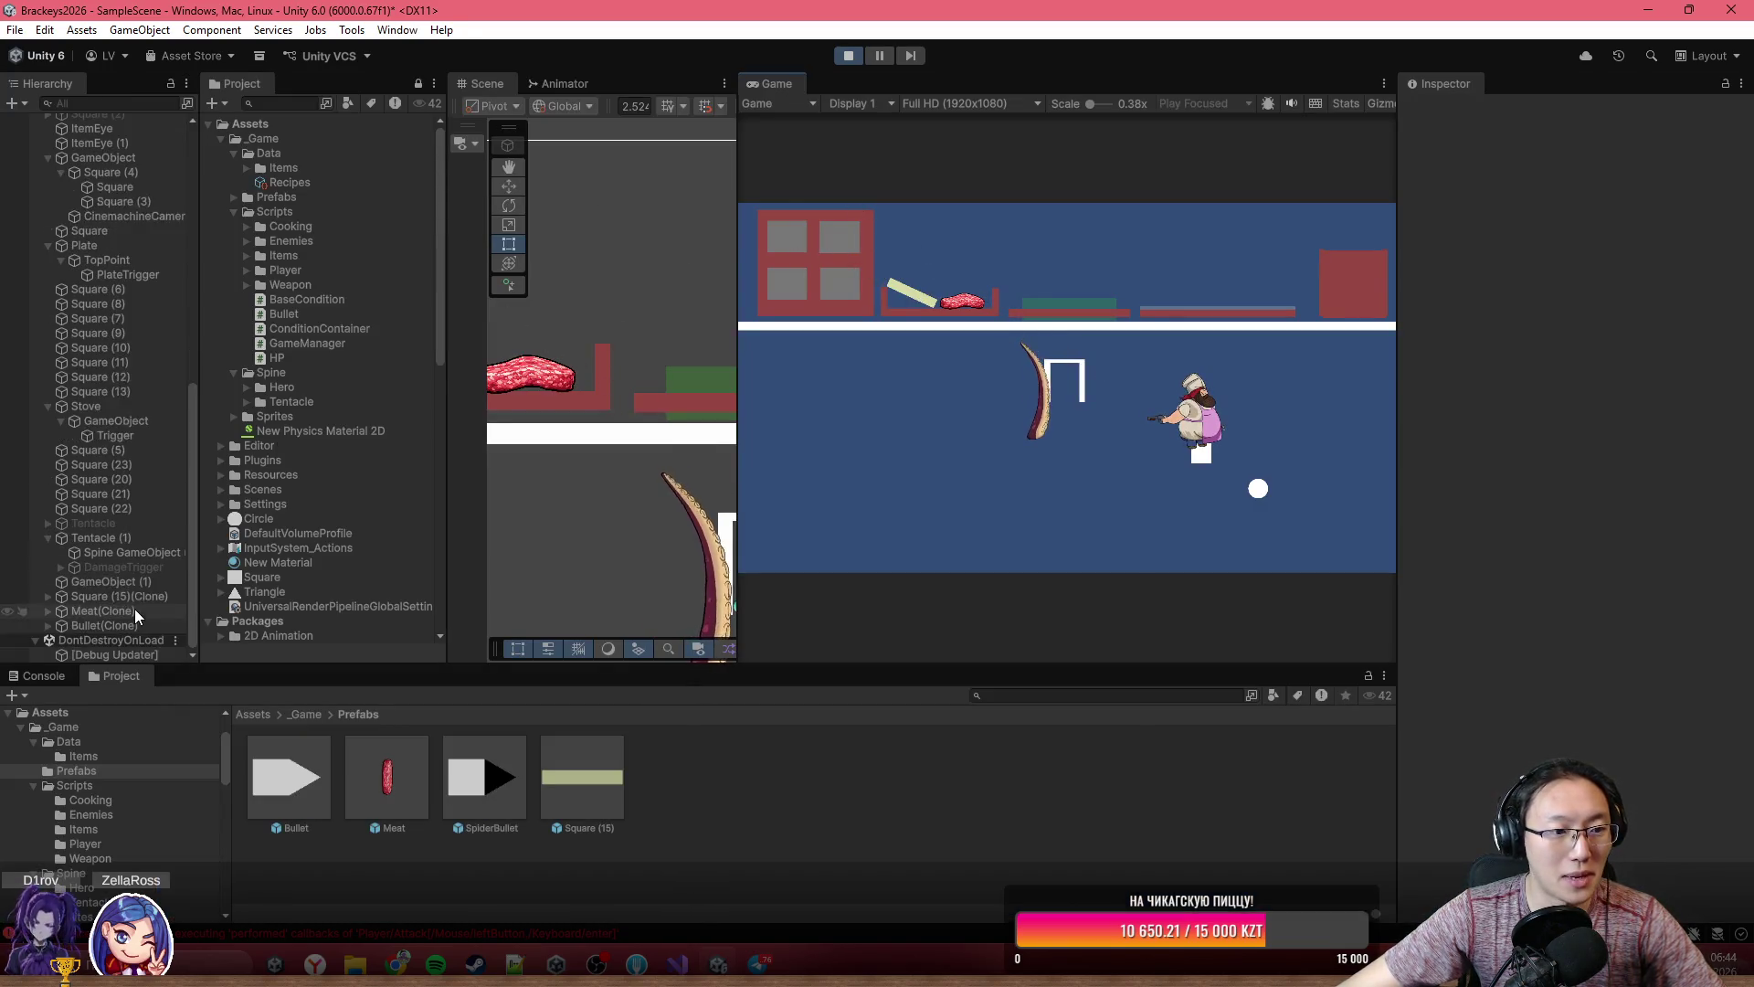
click(121, 290)
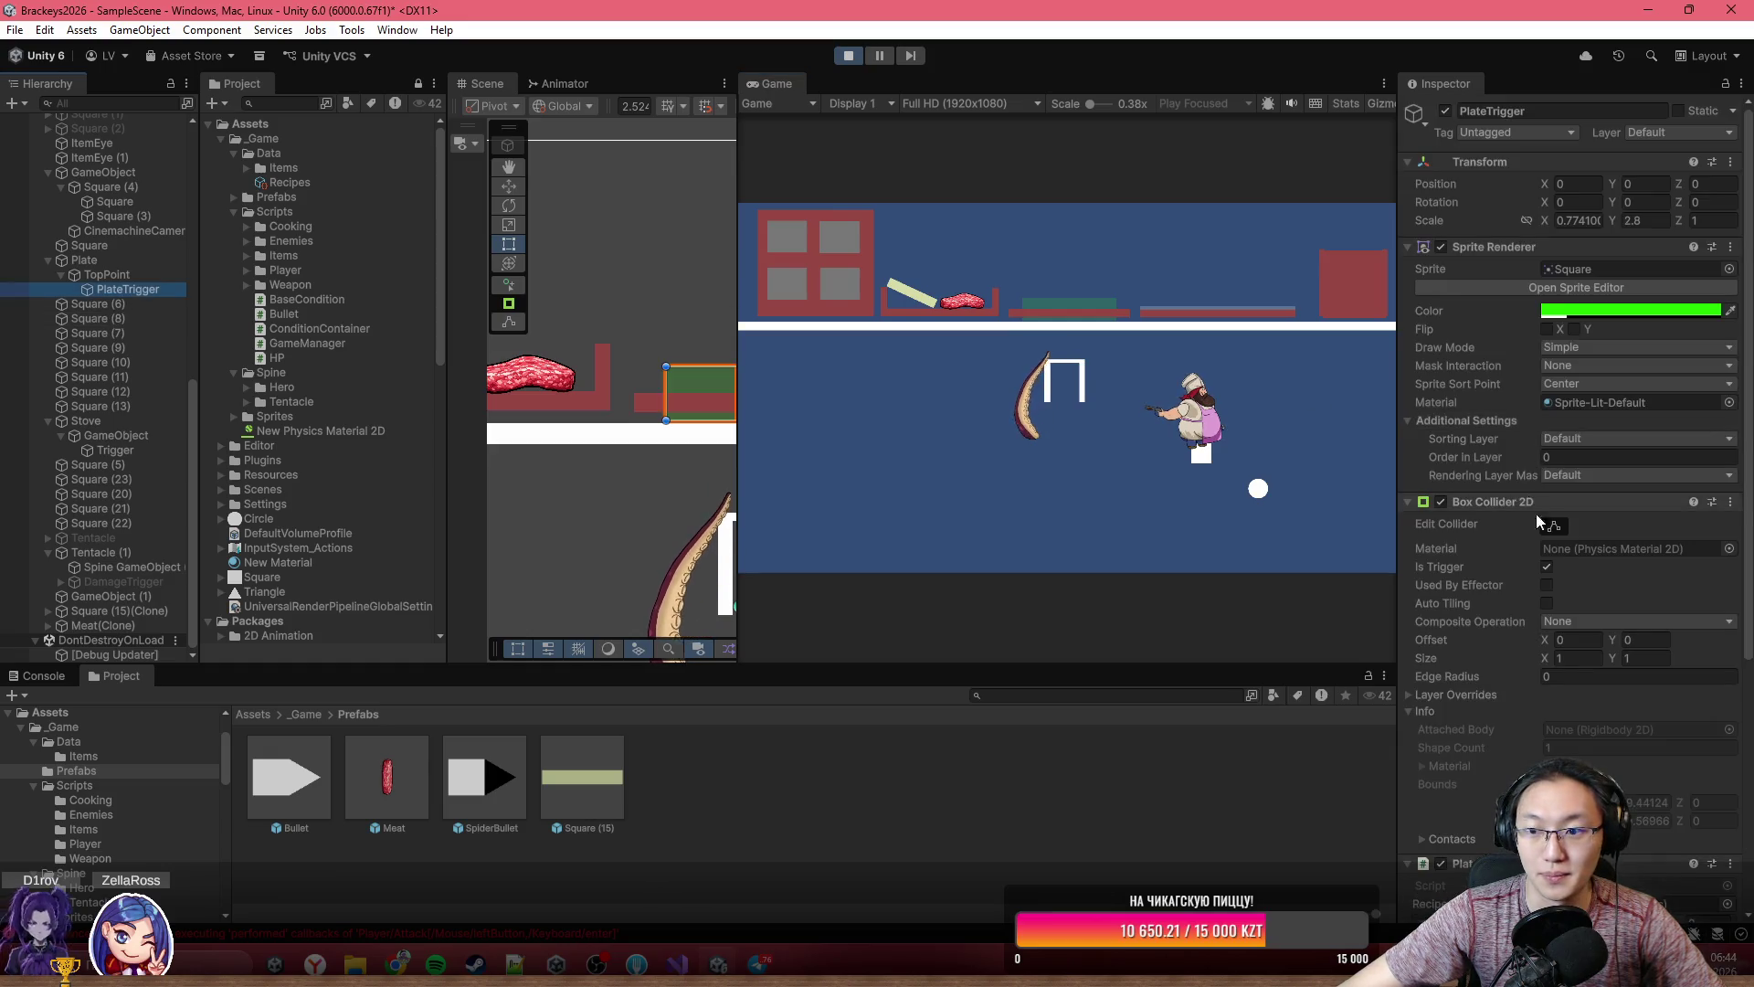
click(115, 449)
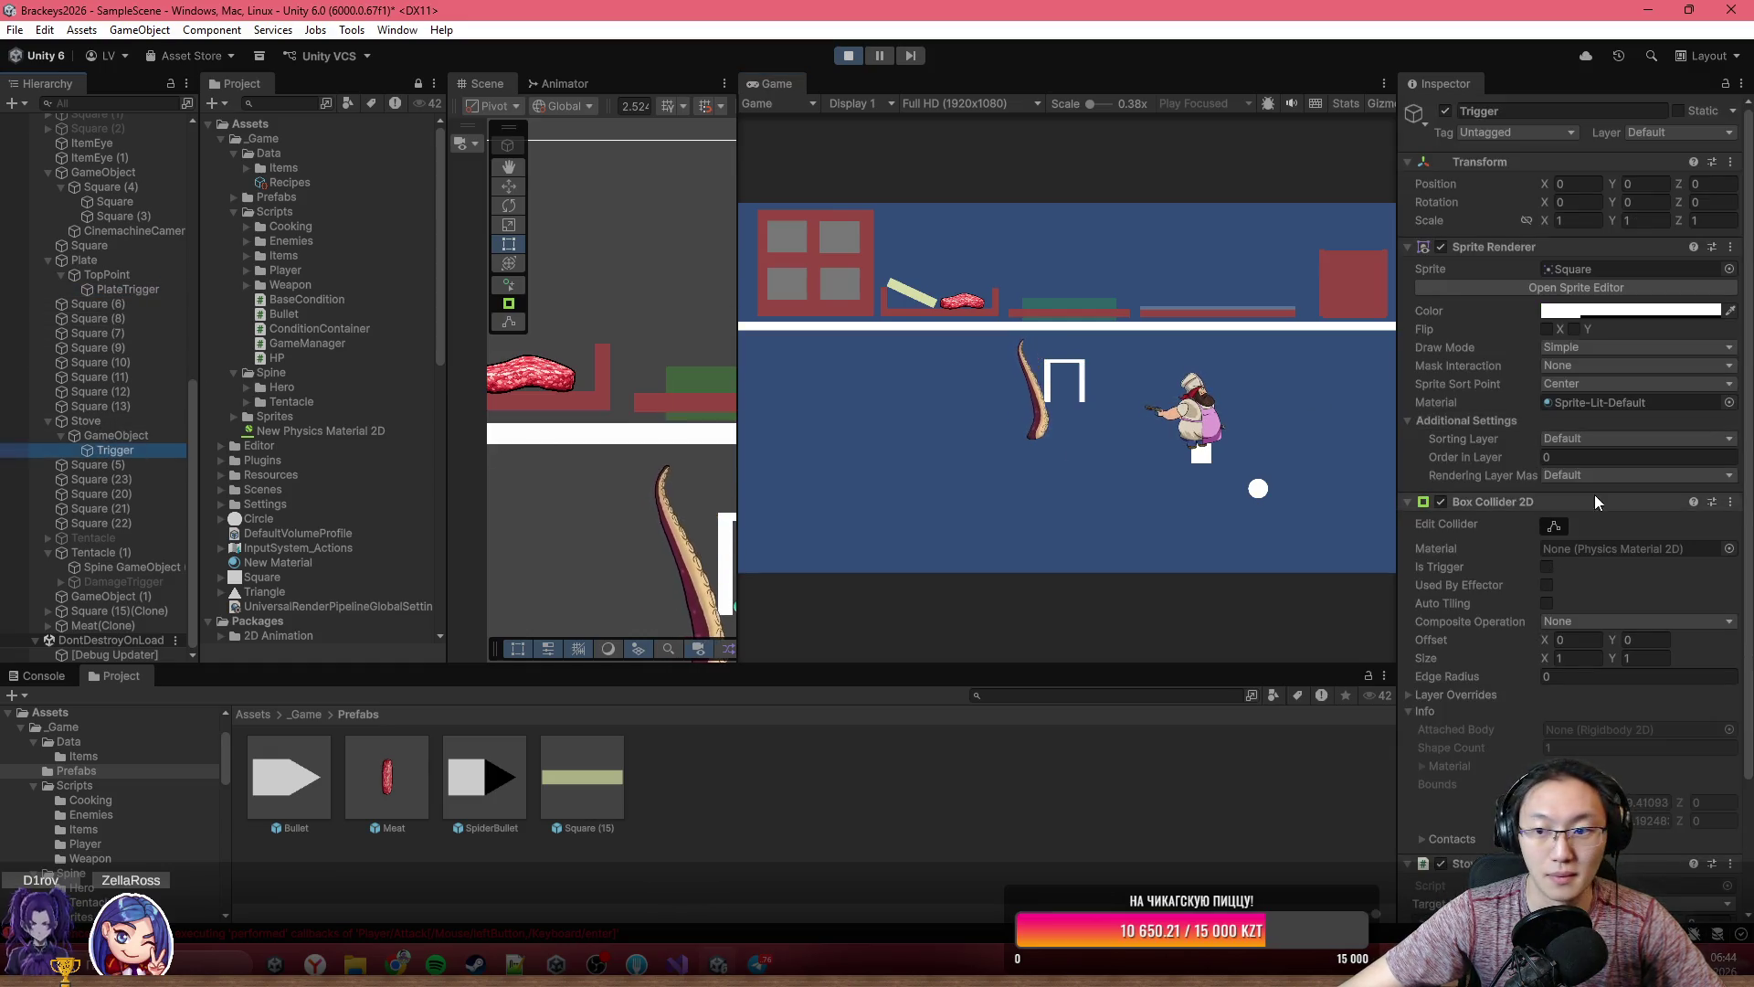
click(1547, 567)
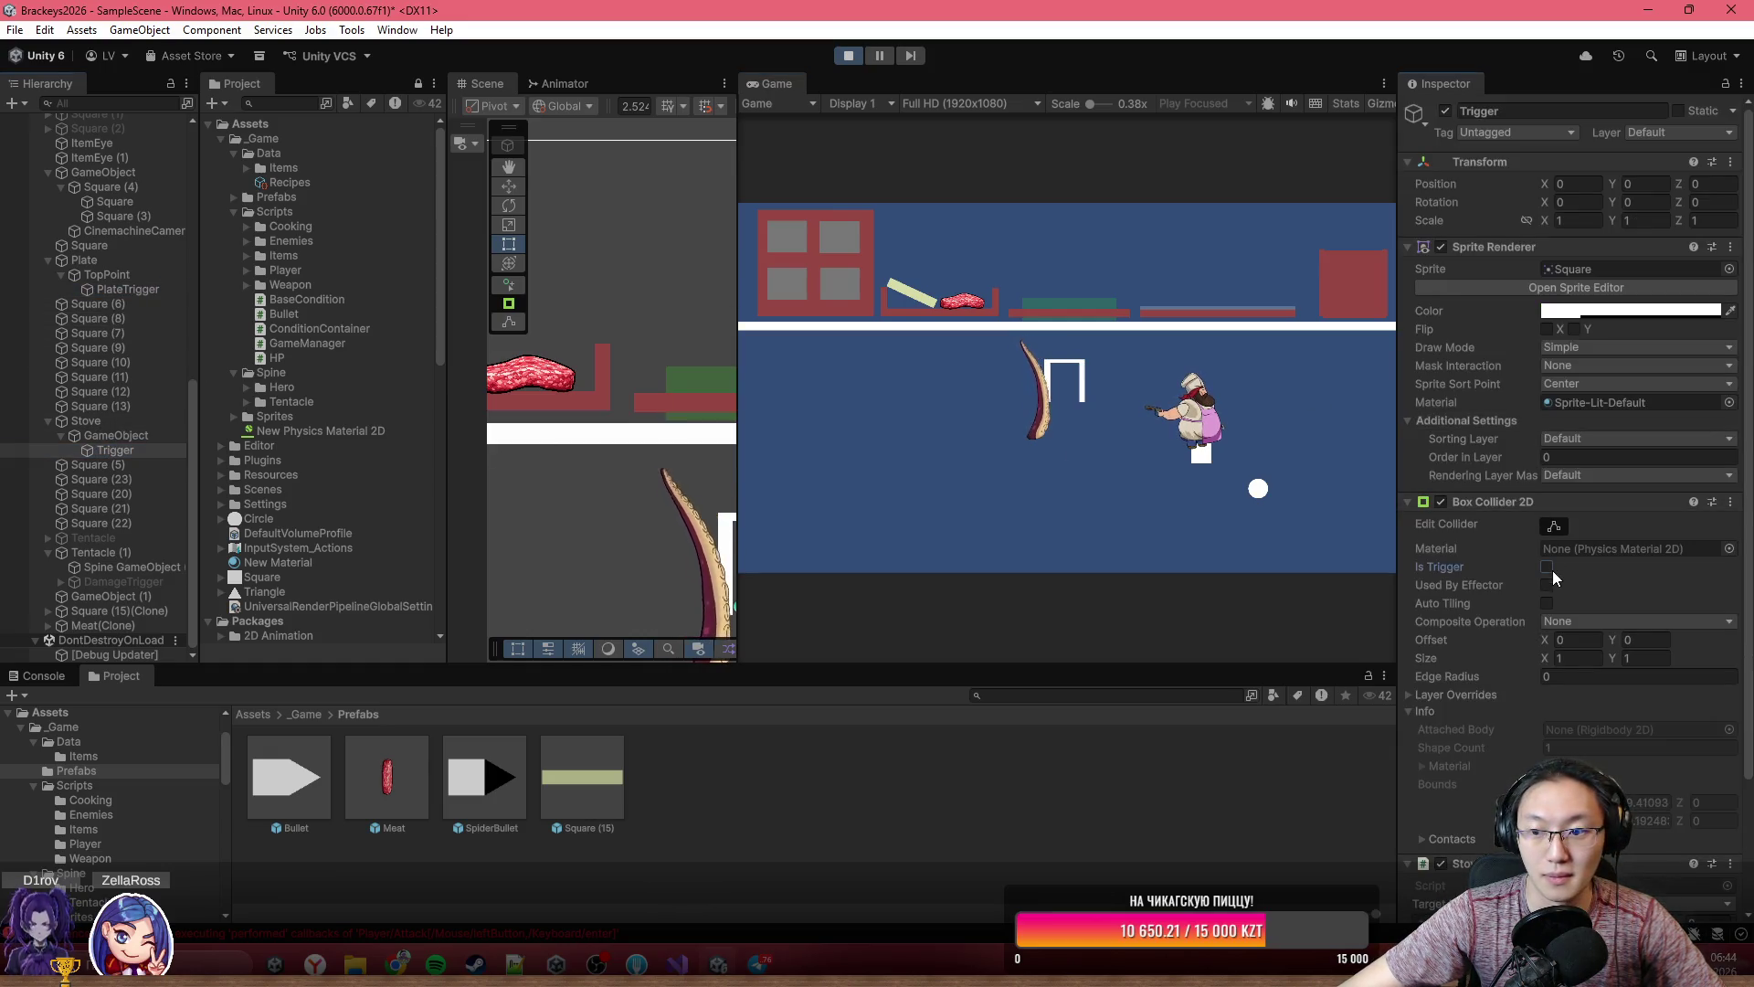
- Inspect Meat(Clone)'s Food settings, leaving Fried State at Fresh, then fire in the game
click(110, 625)
scroll(1599, 570, down, 10)
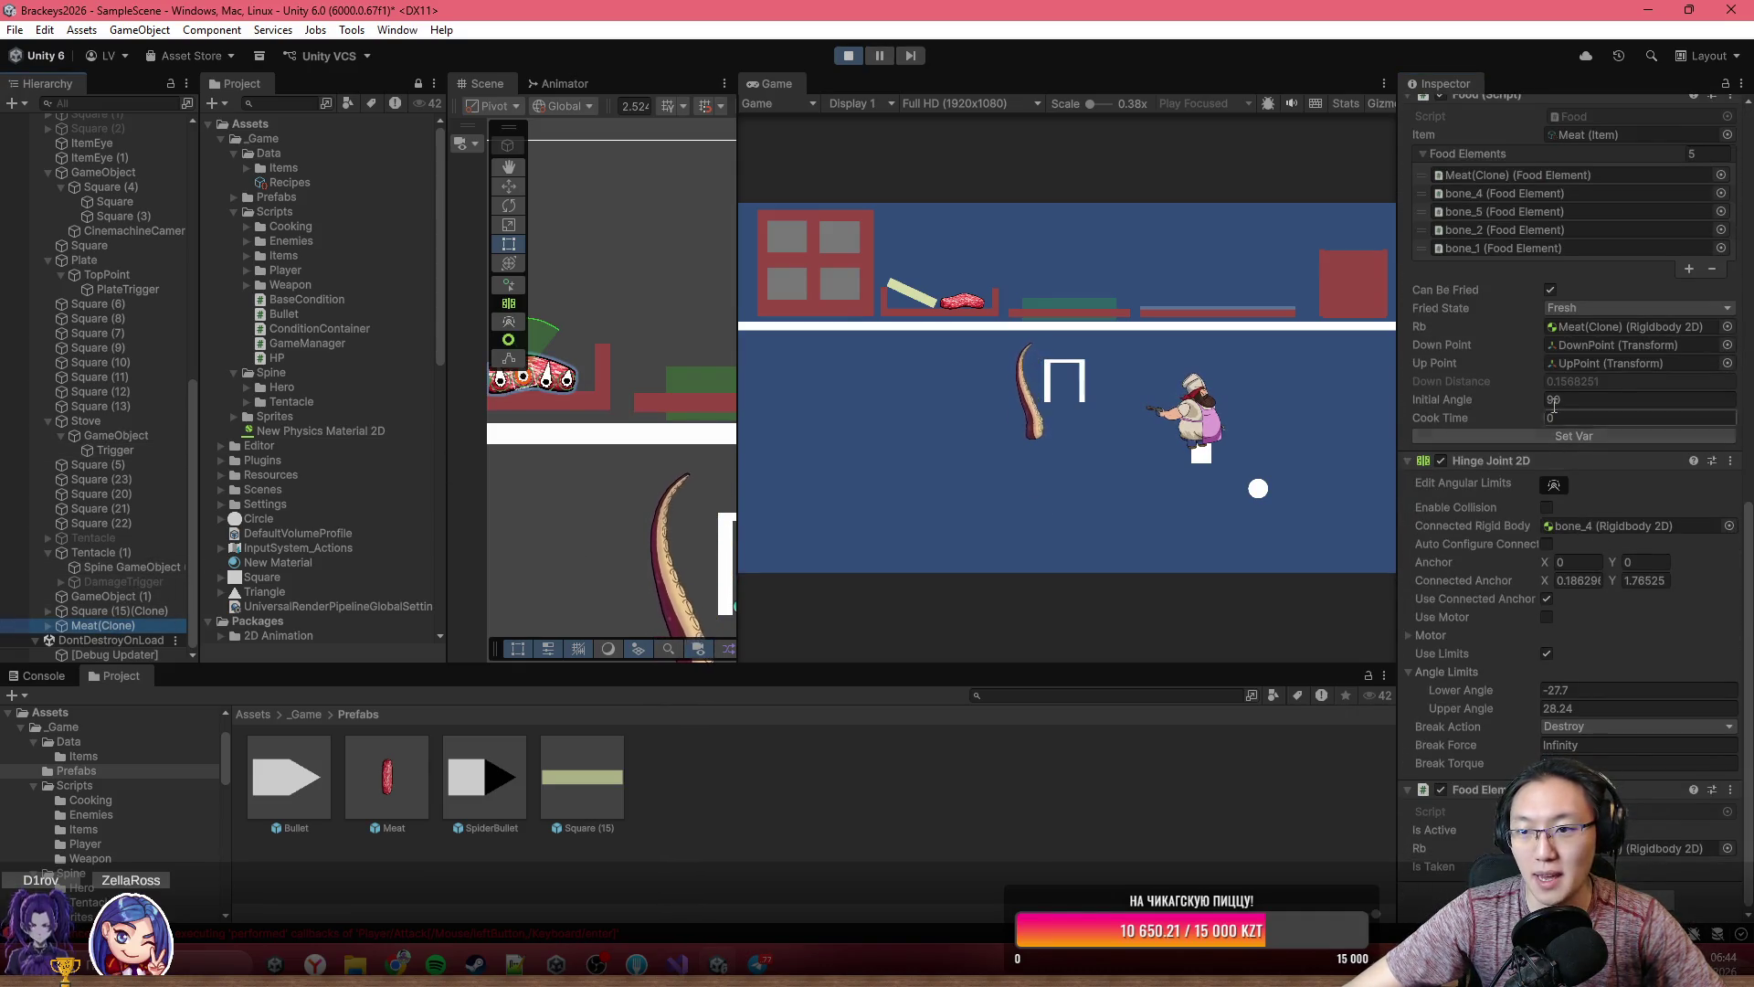
click(1554, 305)
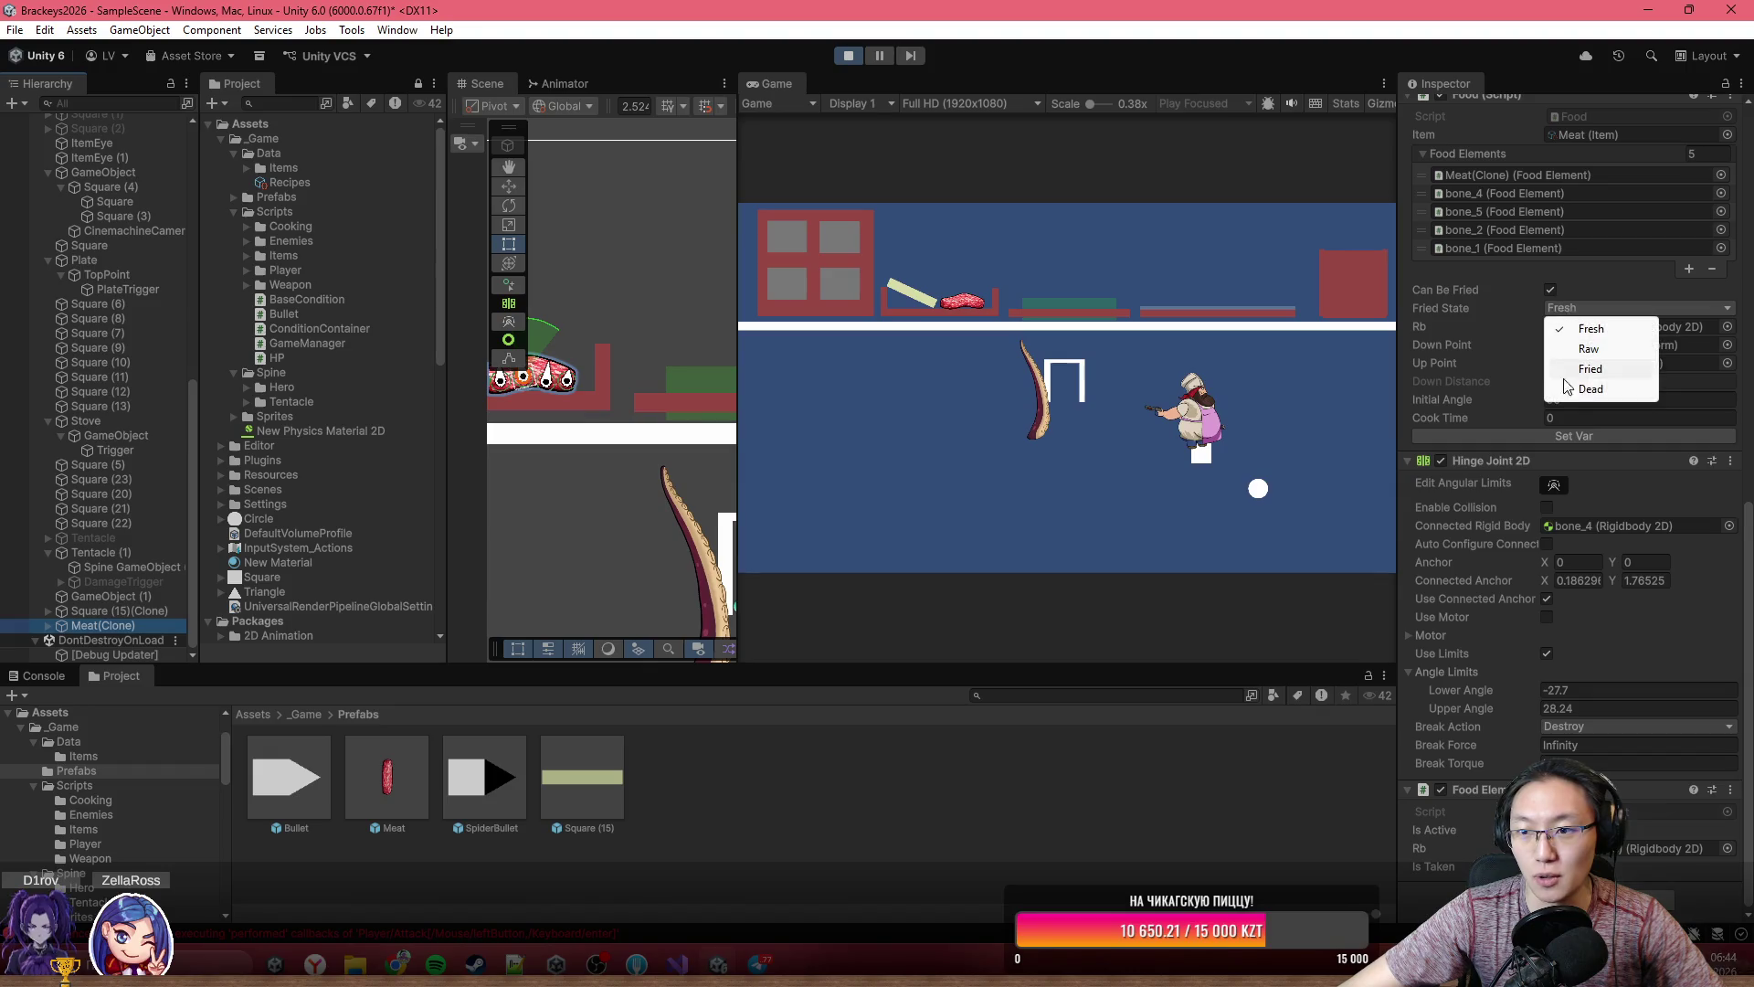
click(1500, 299)
click(967, 293)
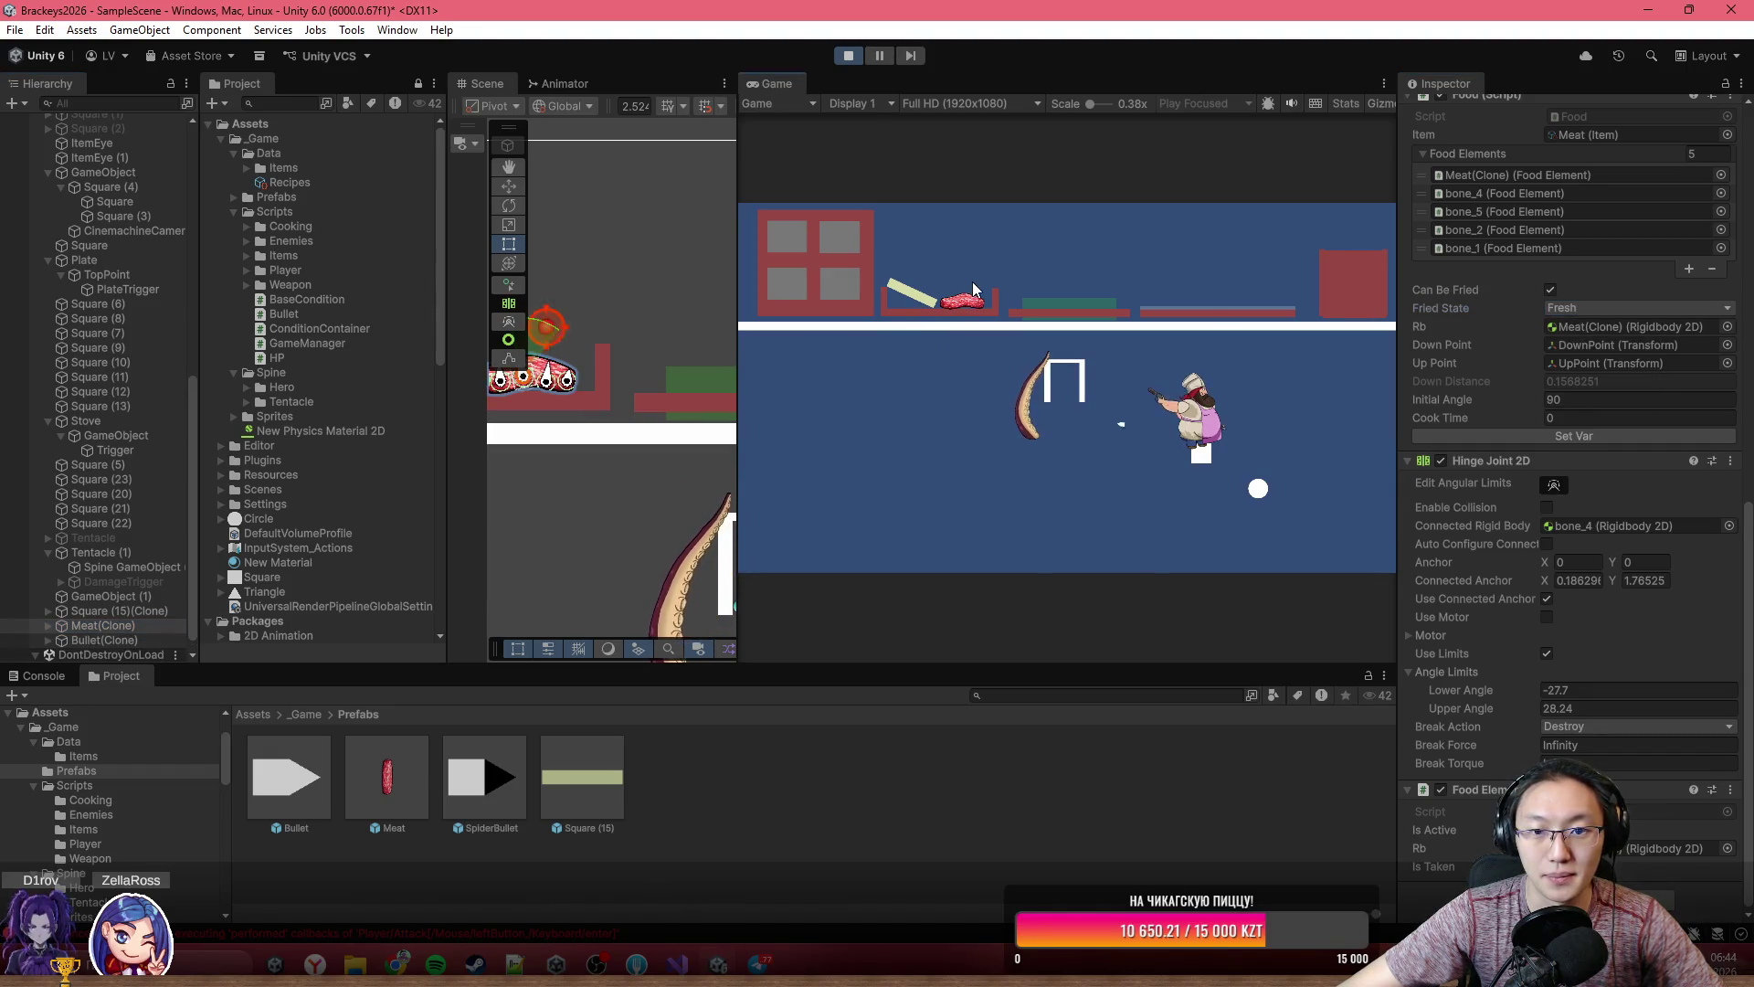
click(969, 297)
- Drag the meat onto the stove and check its Fried State while Cook Time rises
mouse_move(969, 297)
mouse_down()
mouse_move(1009, 245)
mouse_move(1188, 236)
mouse_up()
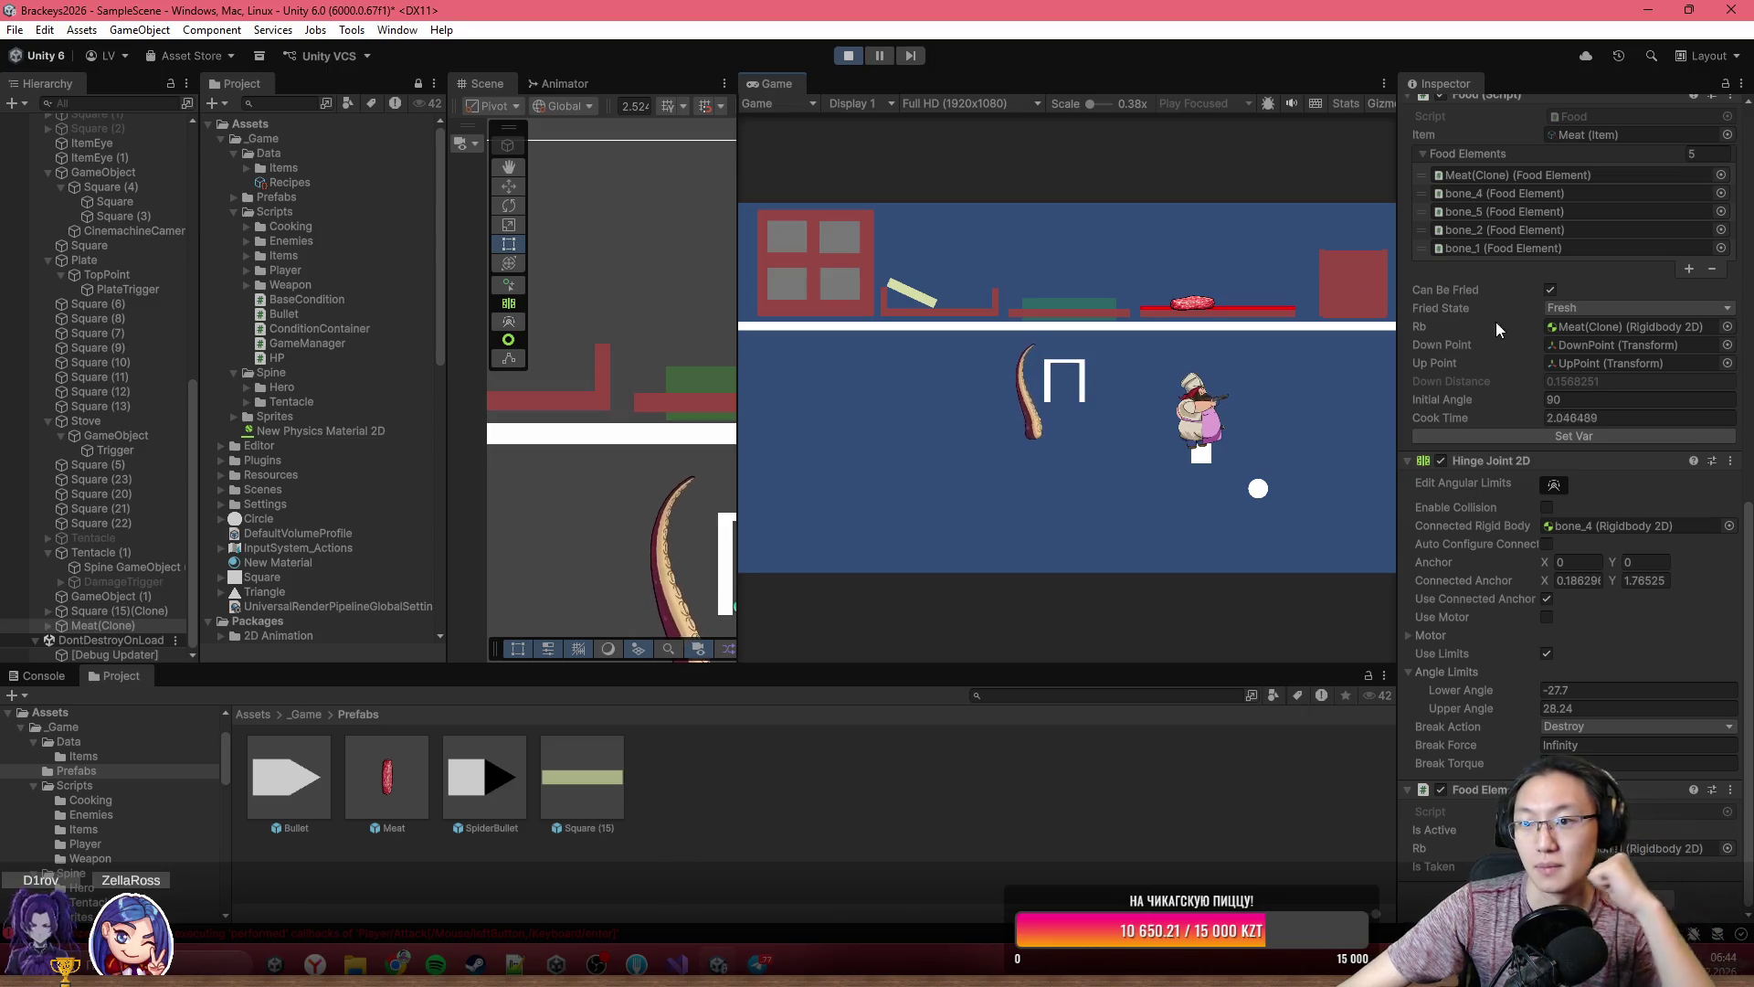
click(1594, 308)
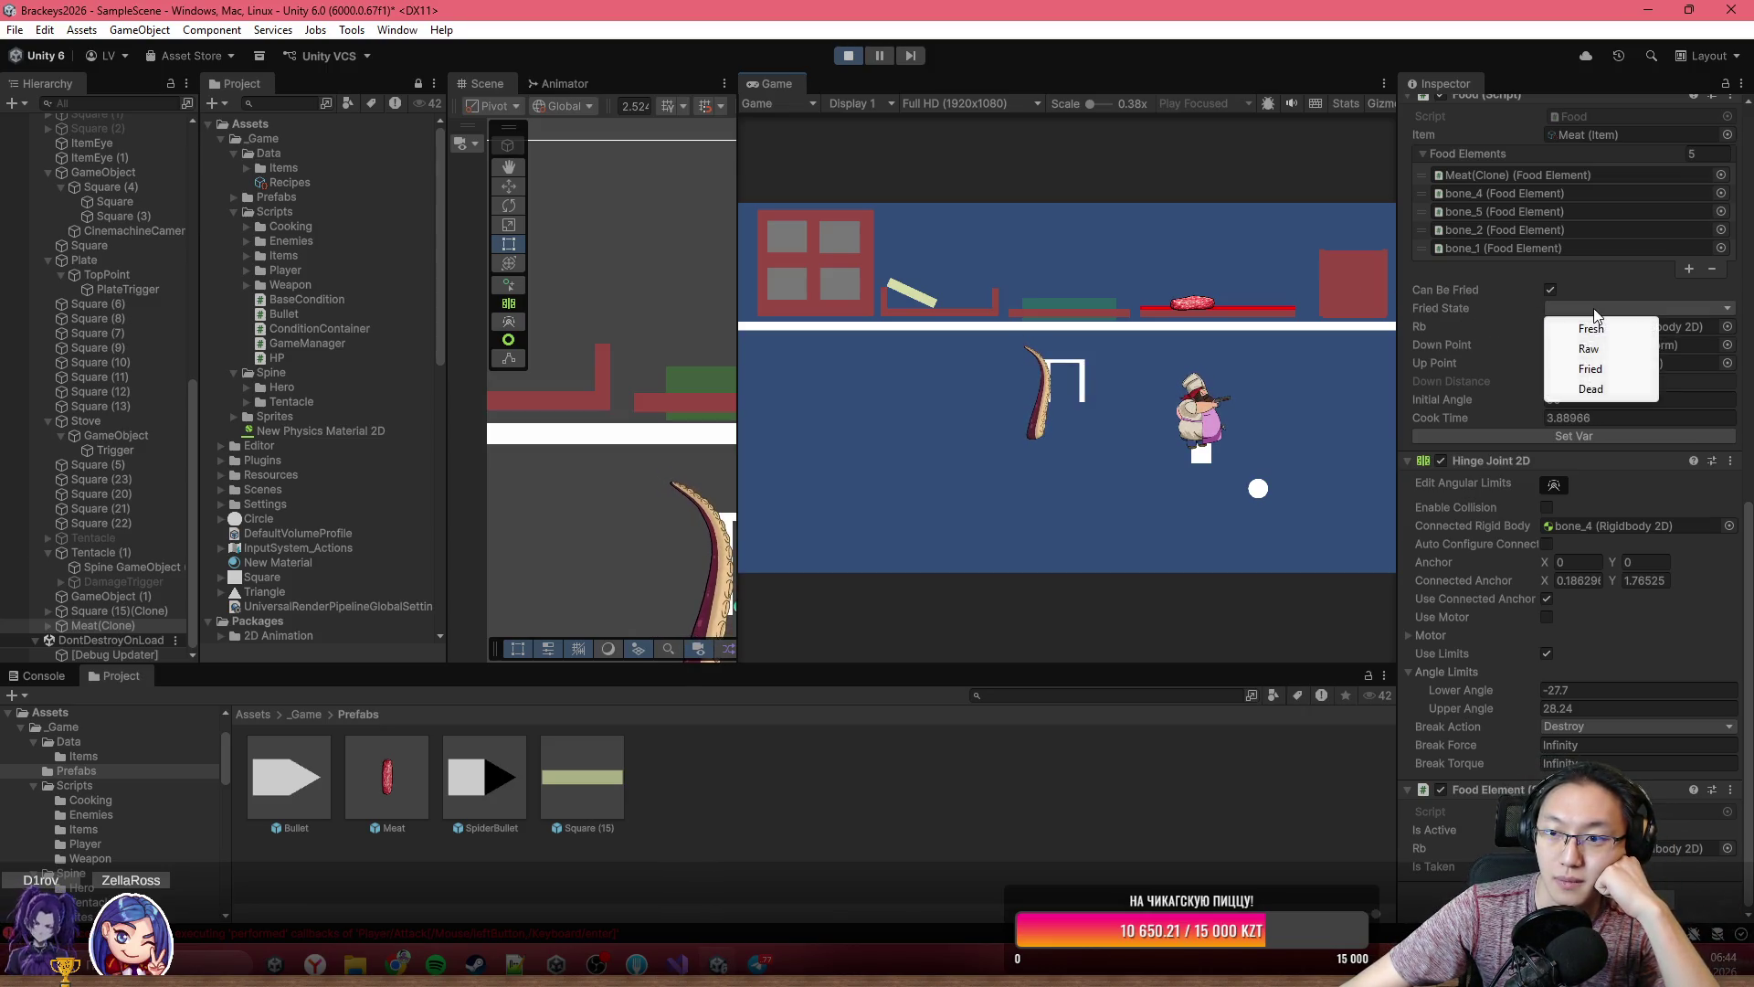
click(1572, 309)
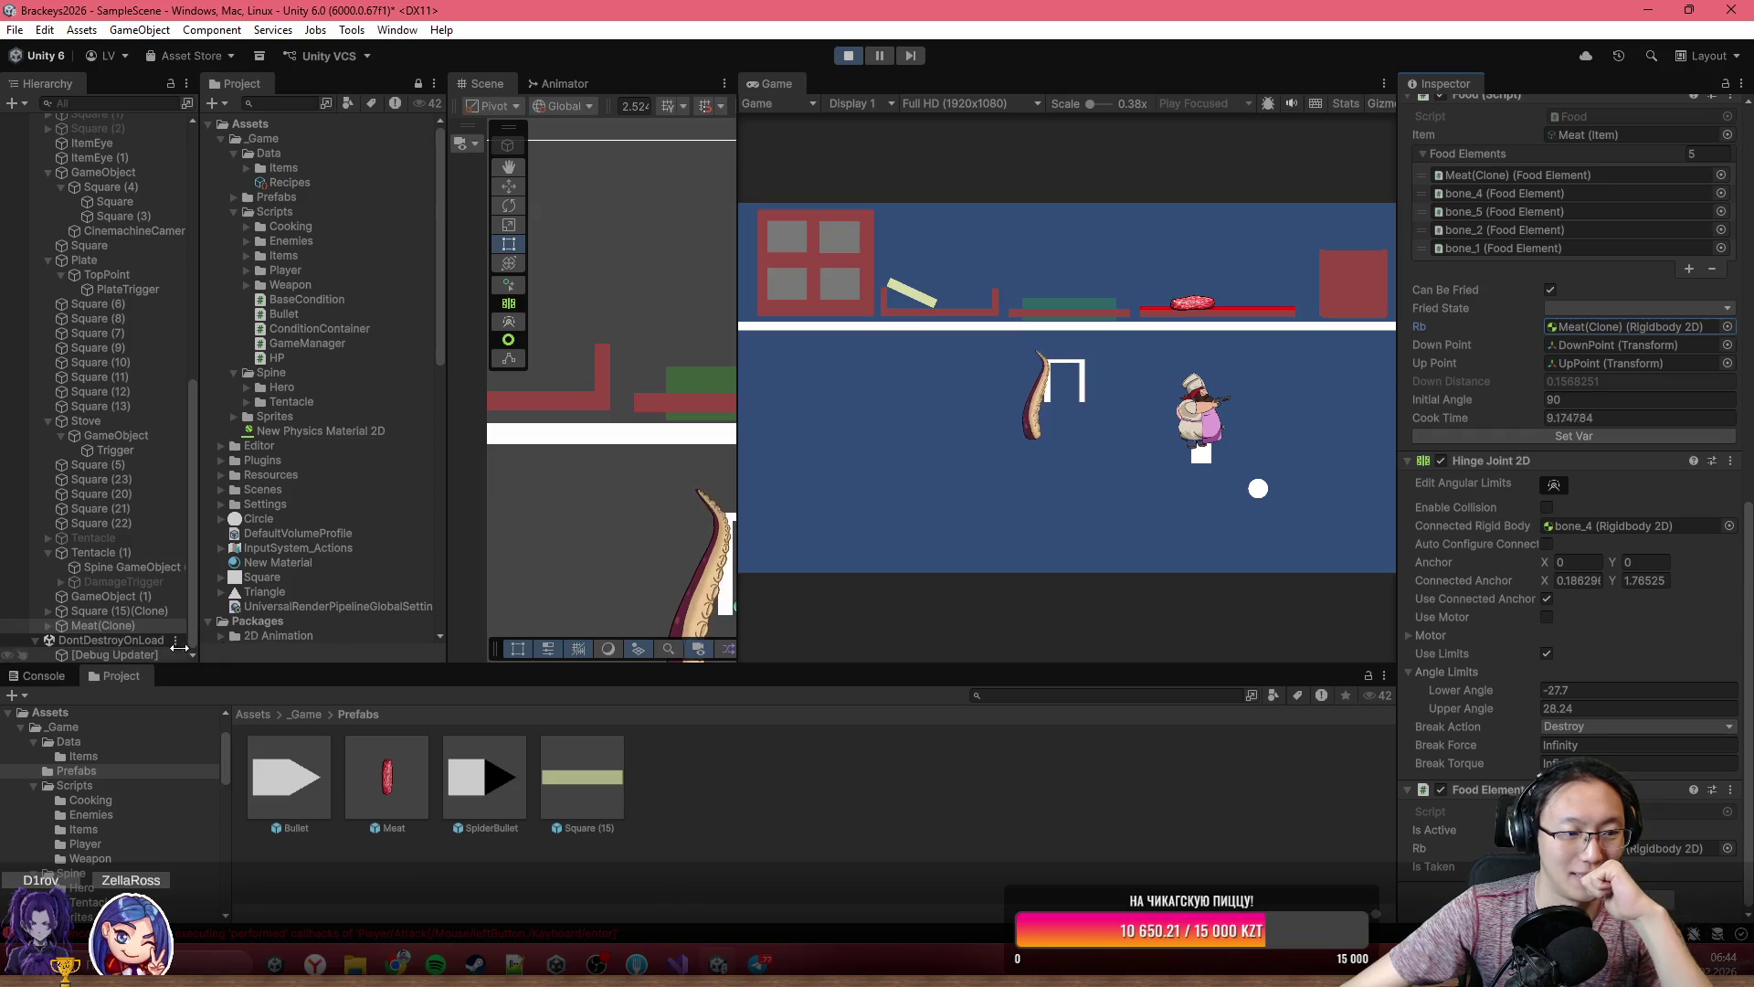
- Clear the NullReferenceException errors in the Console and stop Play mode
click(48, 675)
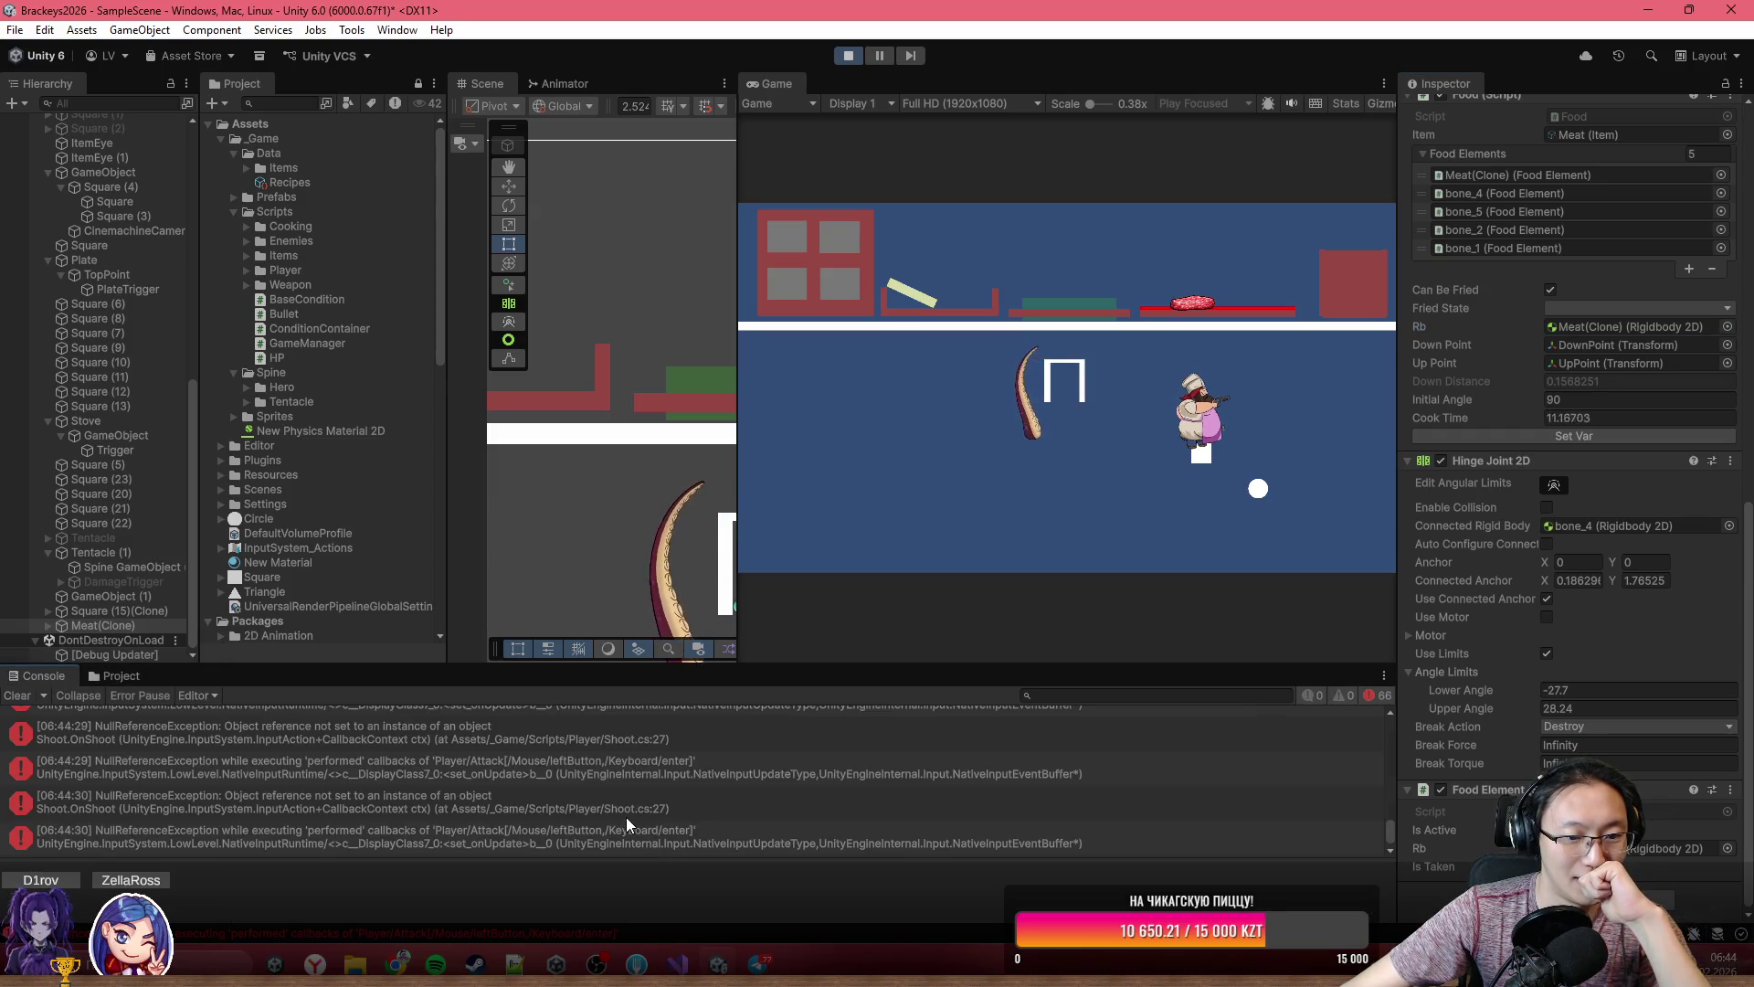
scroll(627, 820, up, 2)
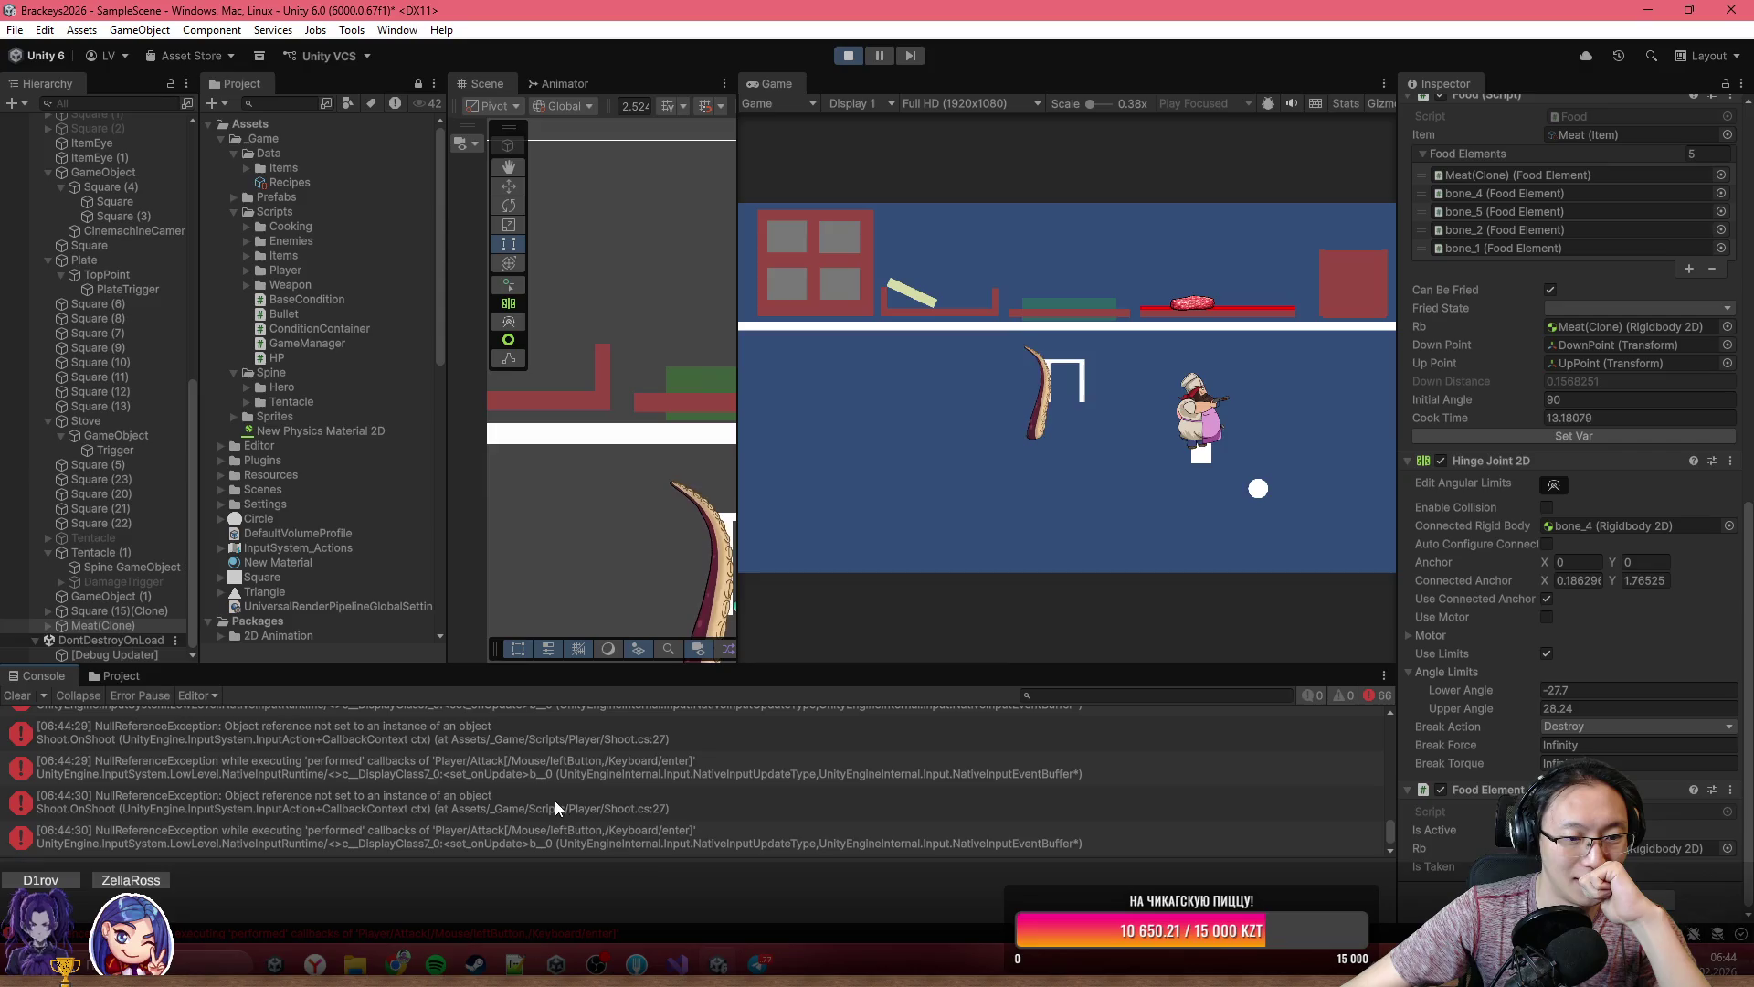
click(16, 695)
click(841, 58)
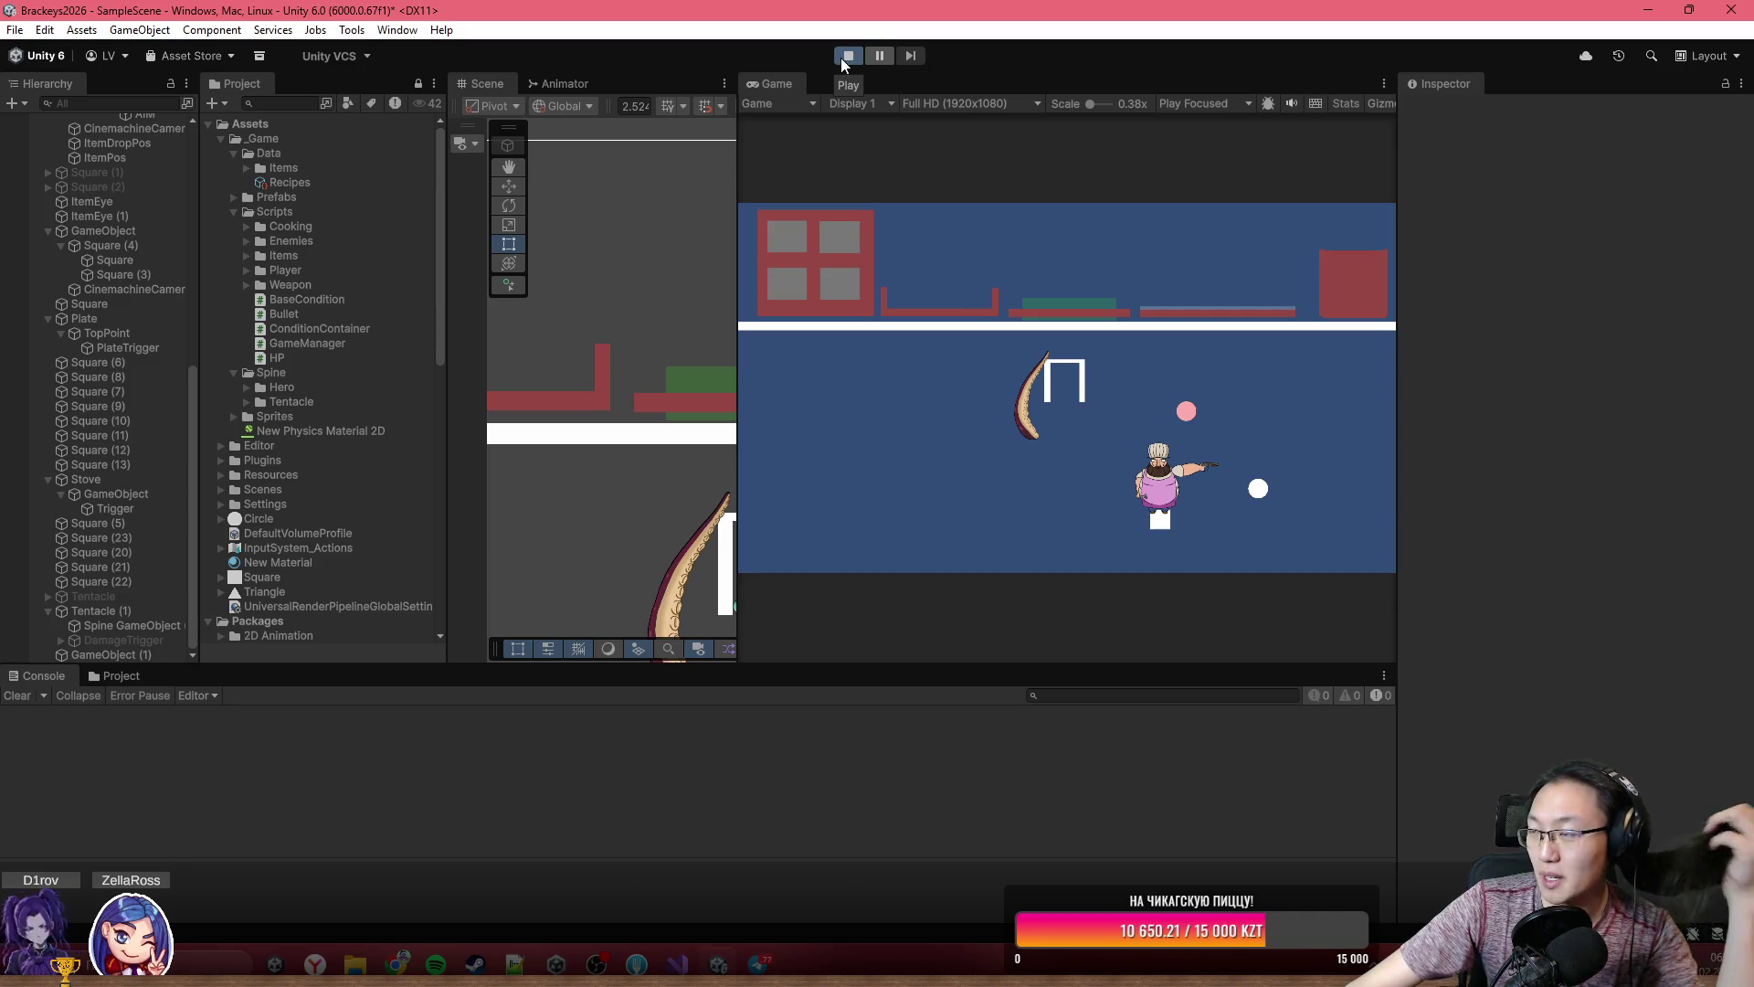
- Restart Play mode, fire two test shots, and clear the Console's NullReferenceException errors
click(842, 60)
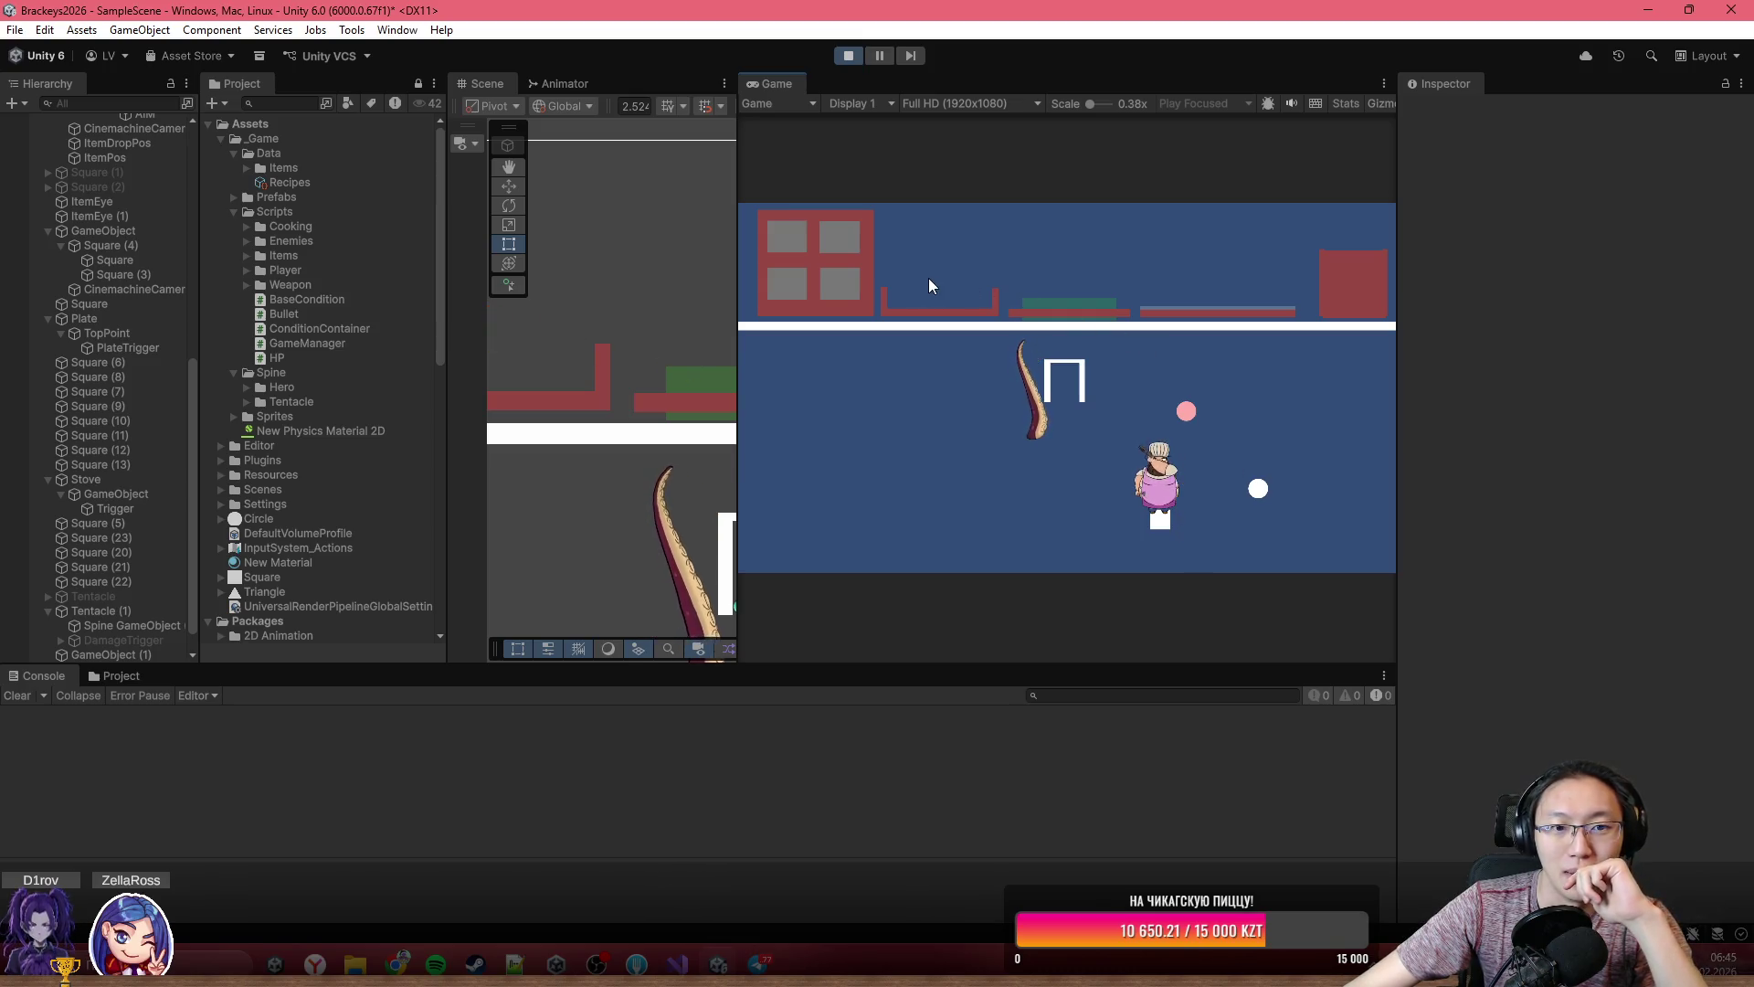
click(837, 236)
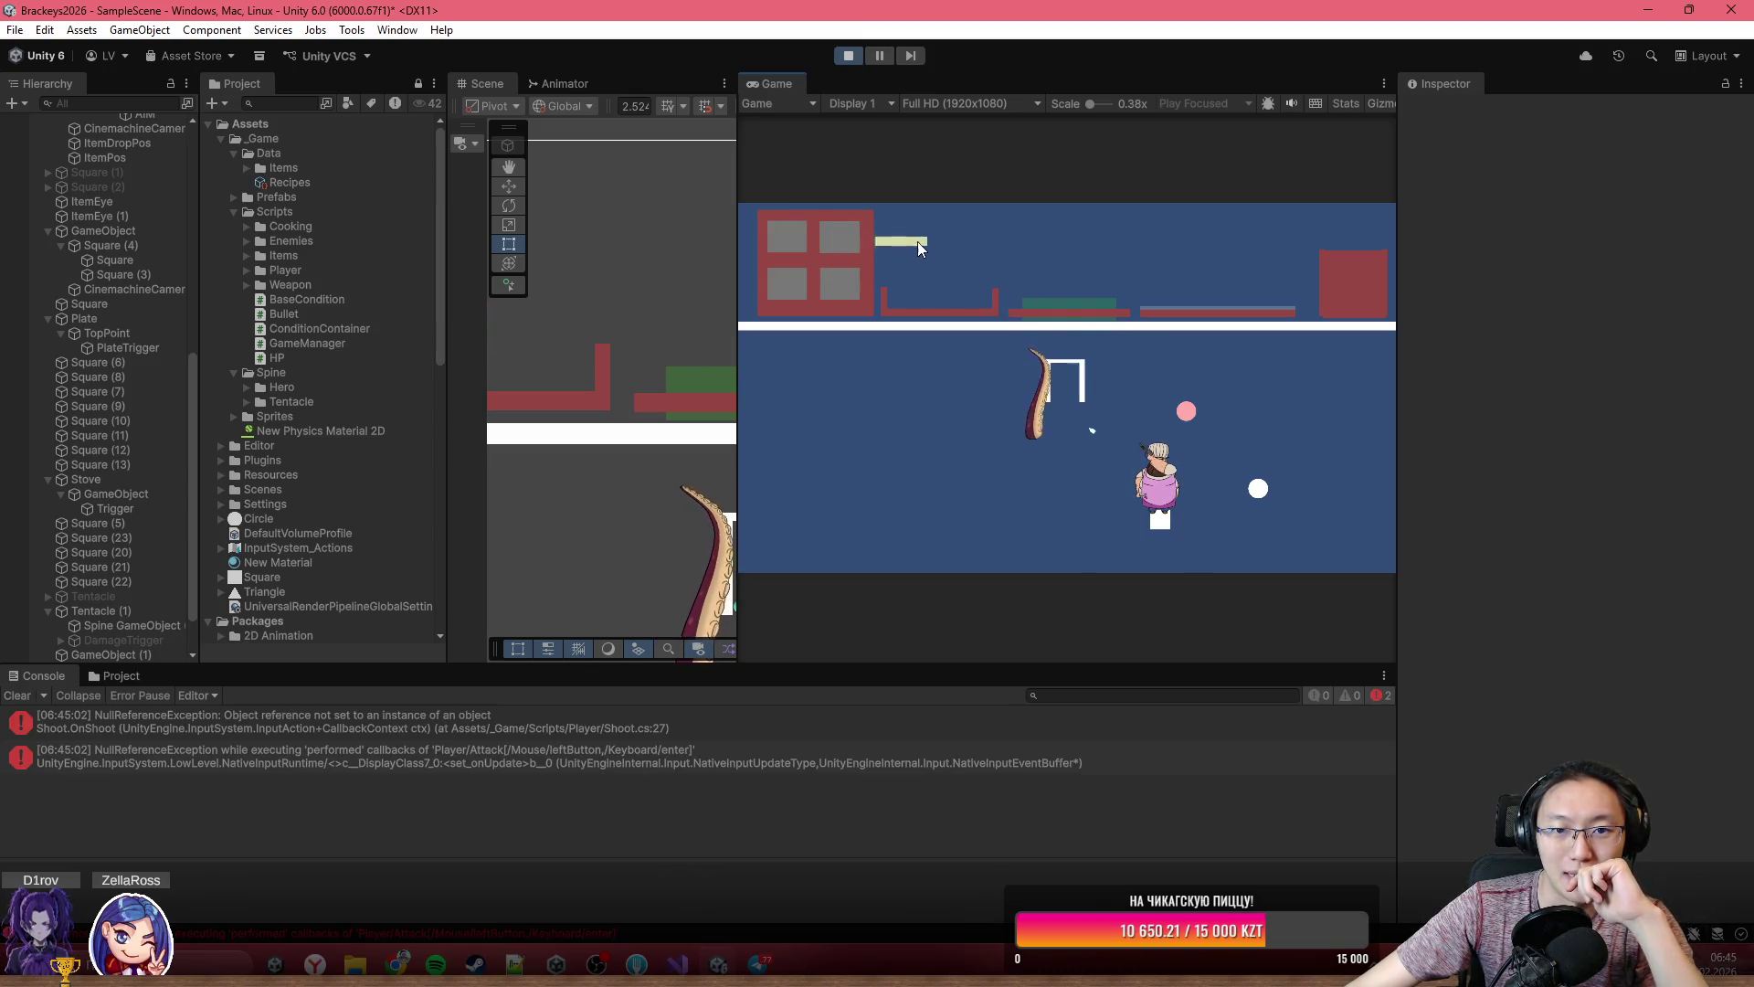
click(840, 235)
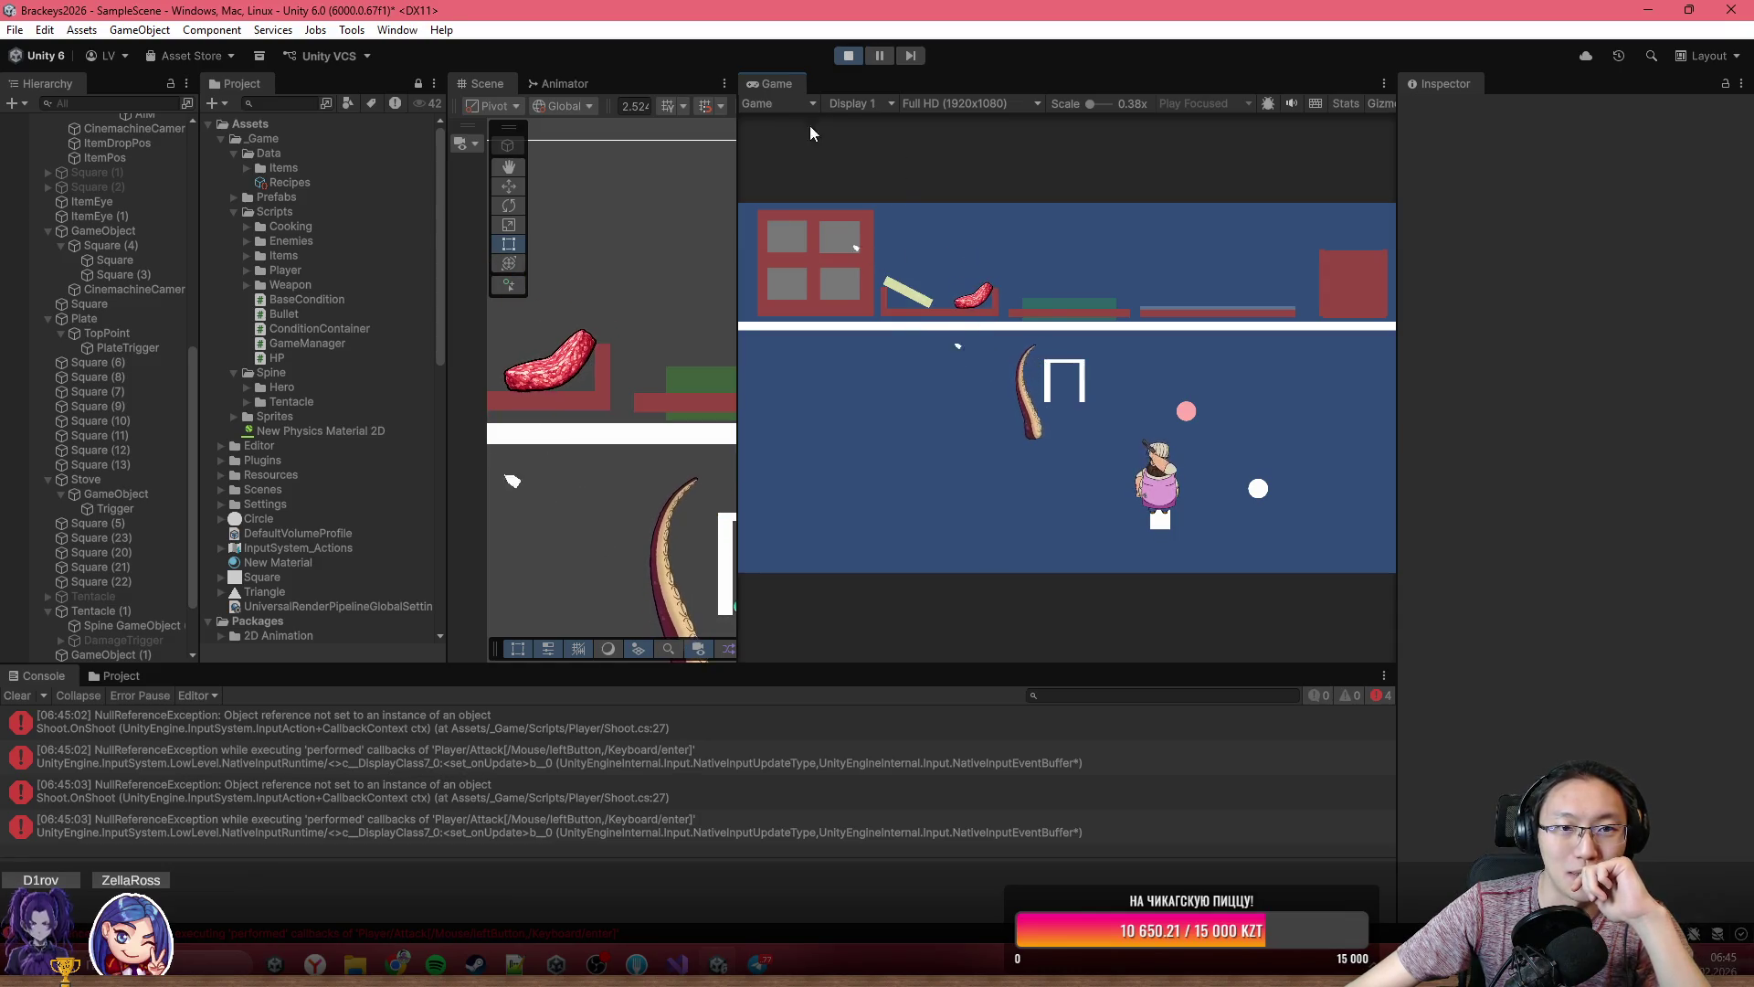
click(18, 695)
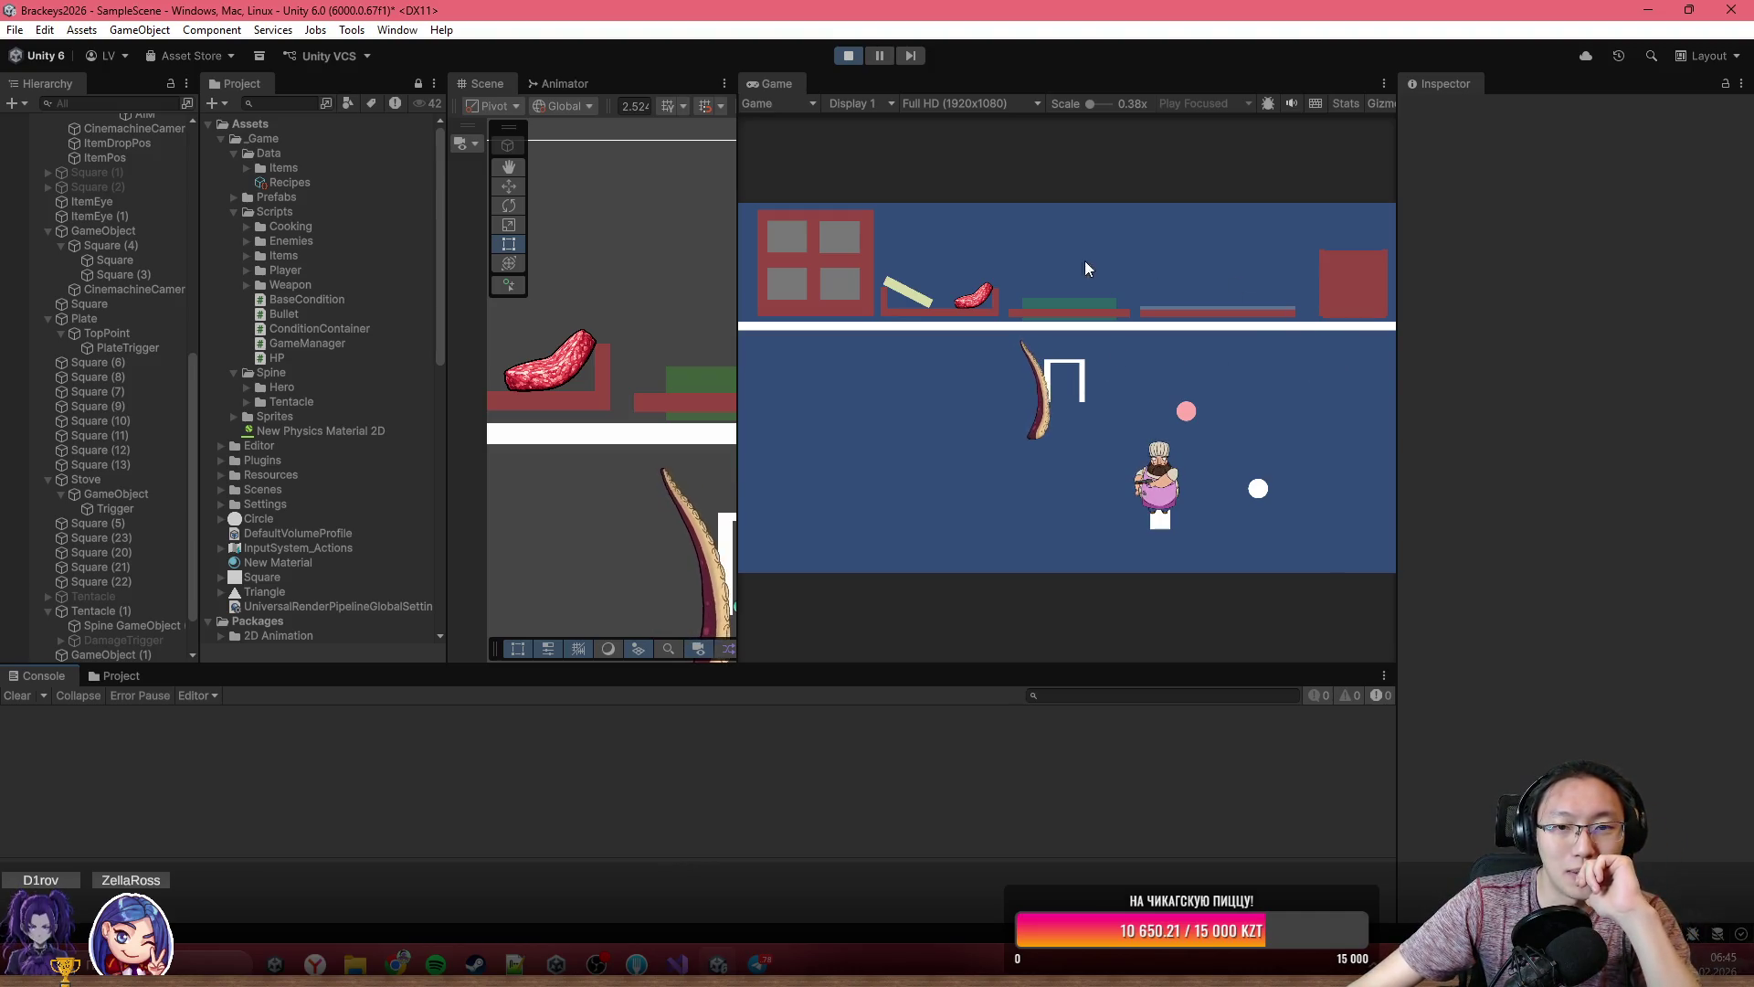
- Select Meat(Clone) and scroll to its Food (Script), showing Fresh with cook time 0
scroll(139, 579, down, 3)
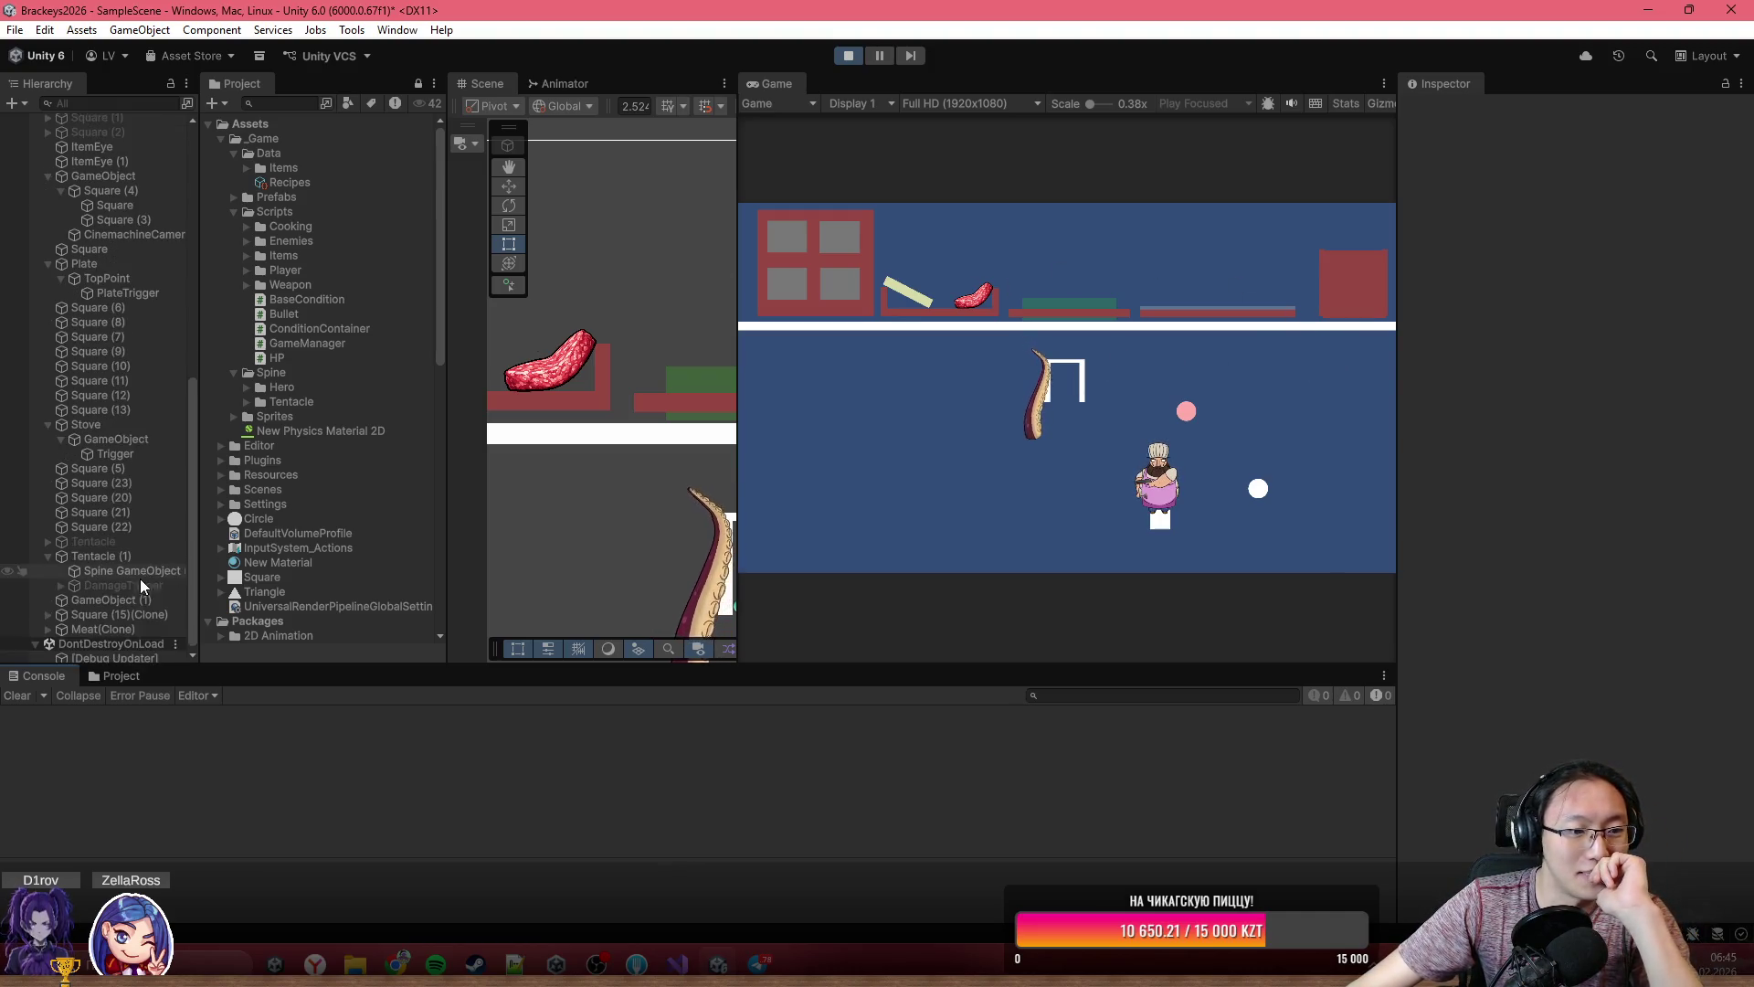
click(126, 627)
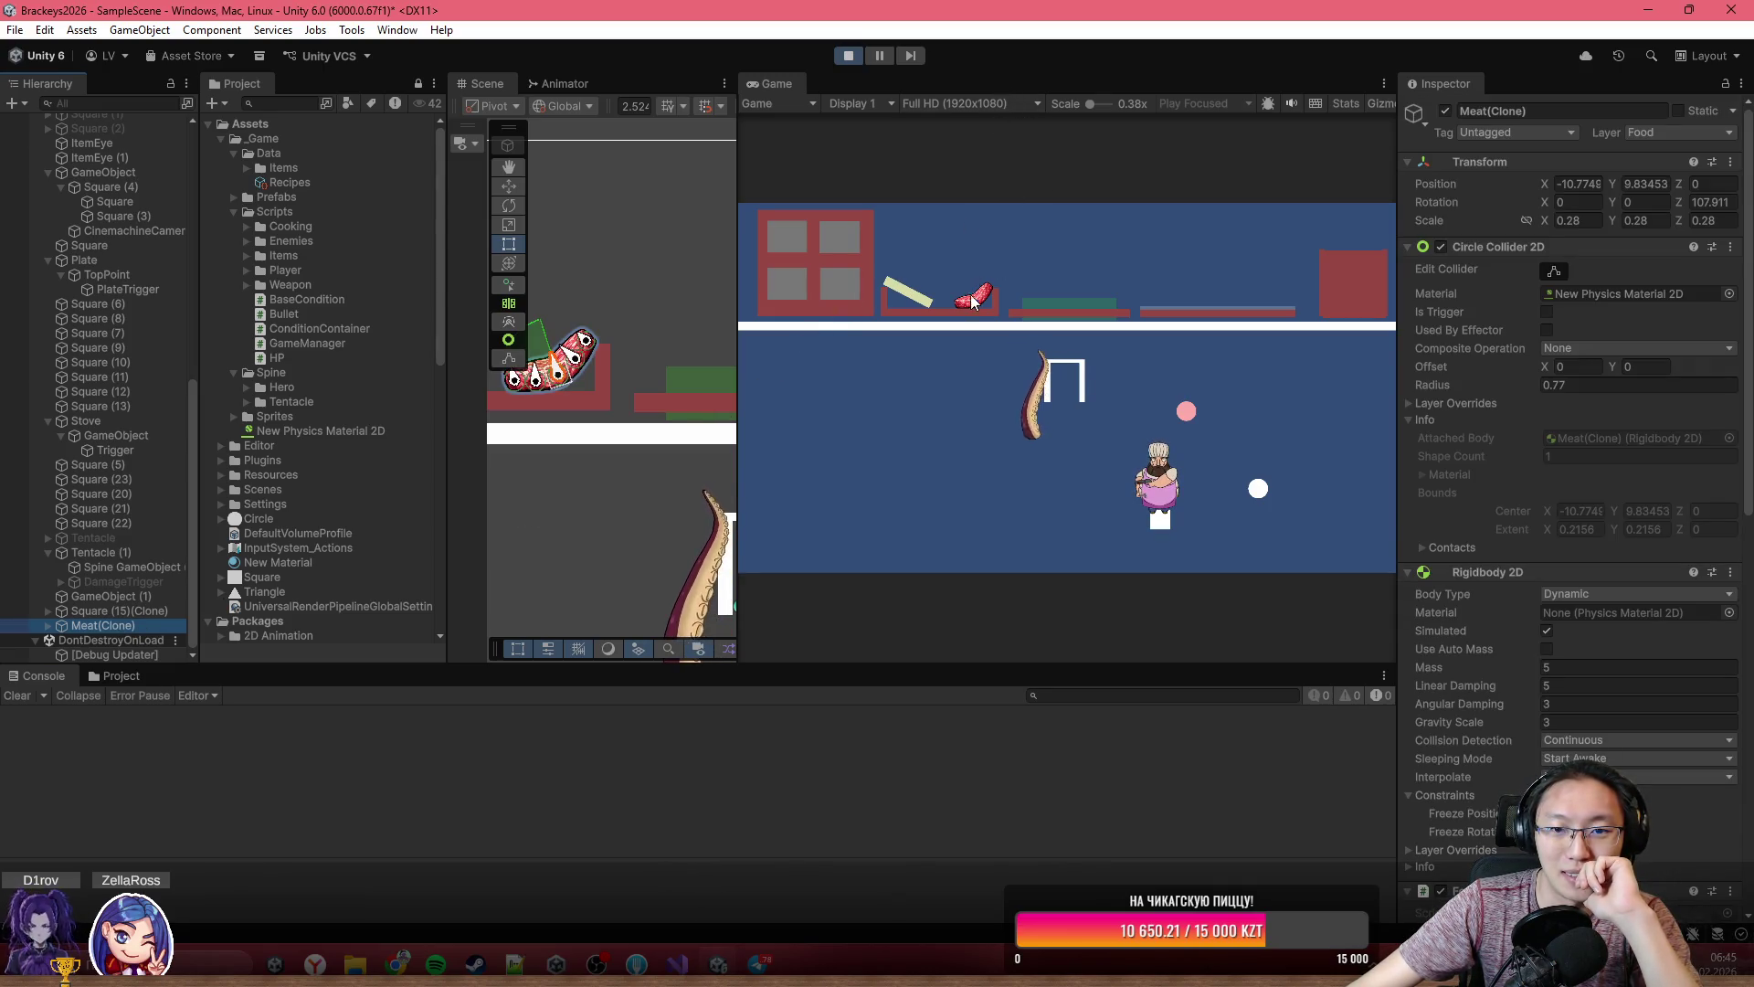
scroll(1468, 473, down, 5)
scroll(1467, 473, down, 5)
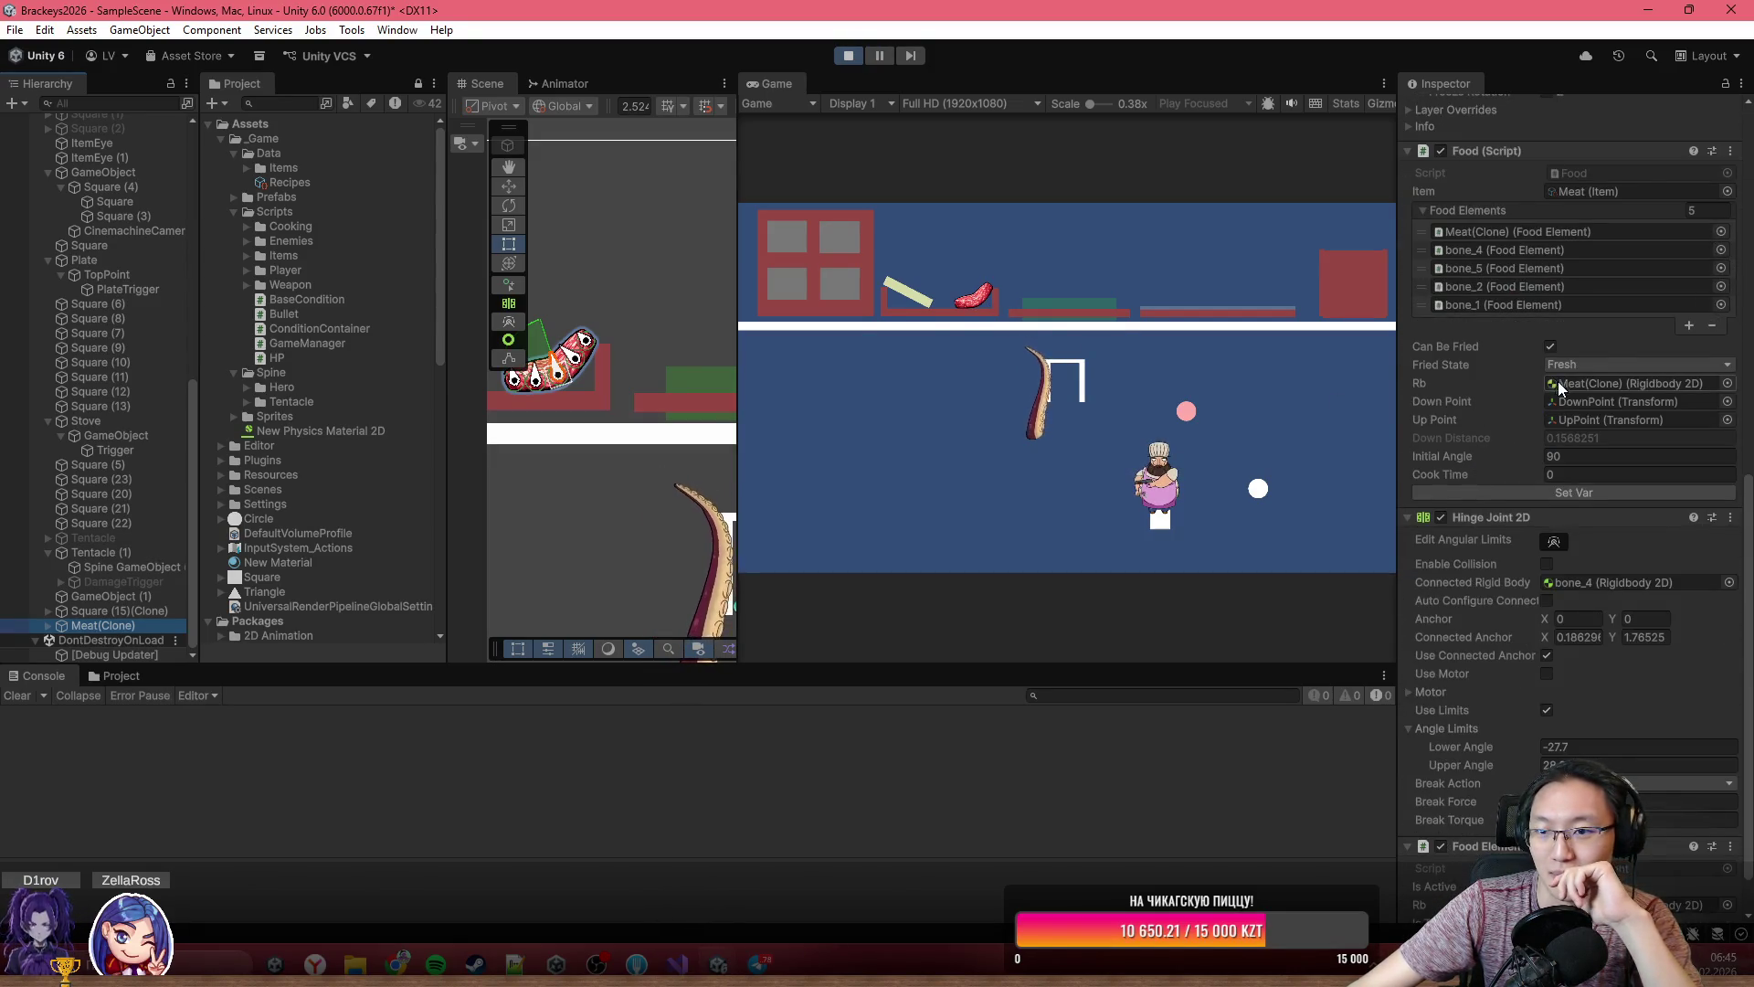
scroll(1559, 381, down, 1)
click(1609, 383)
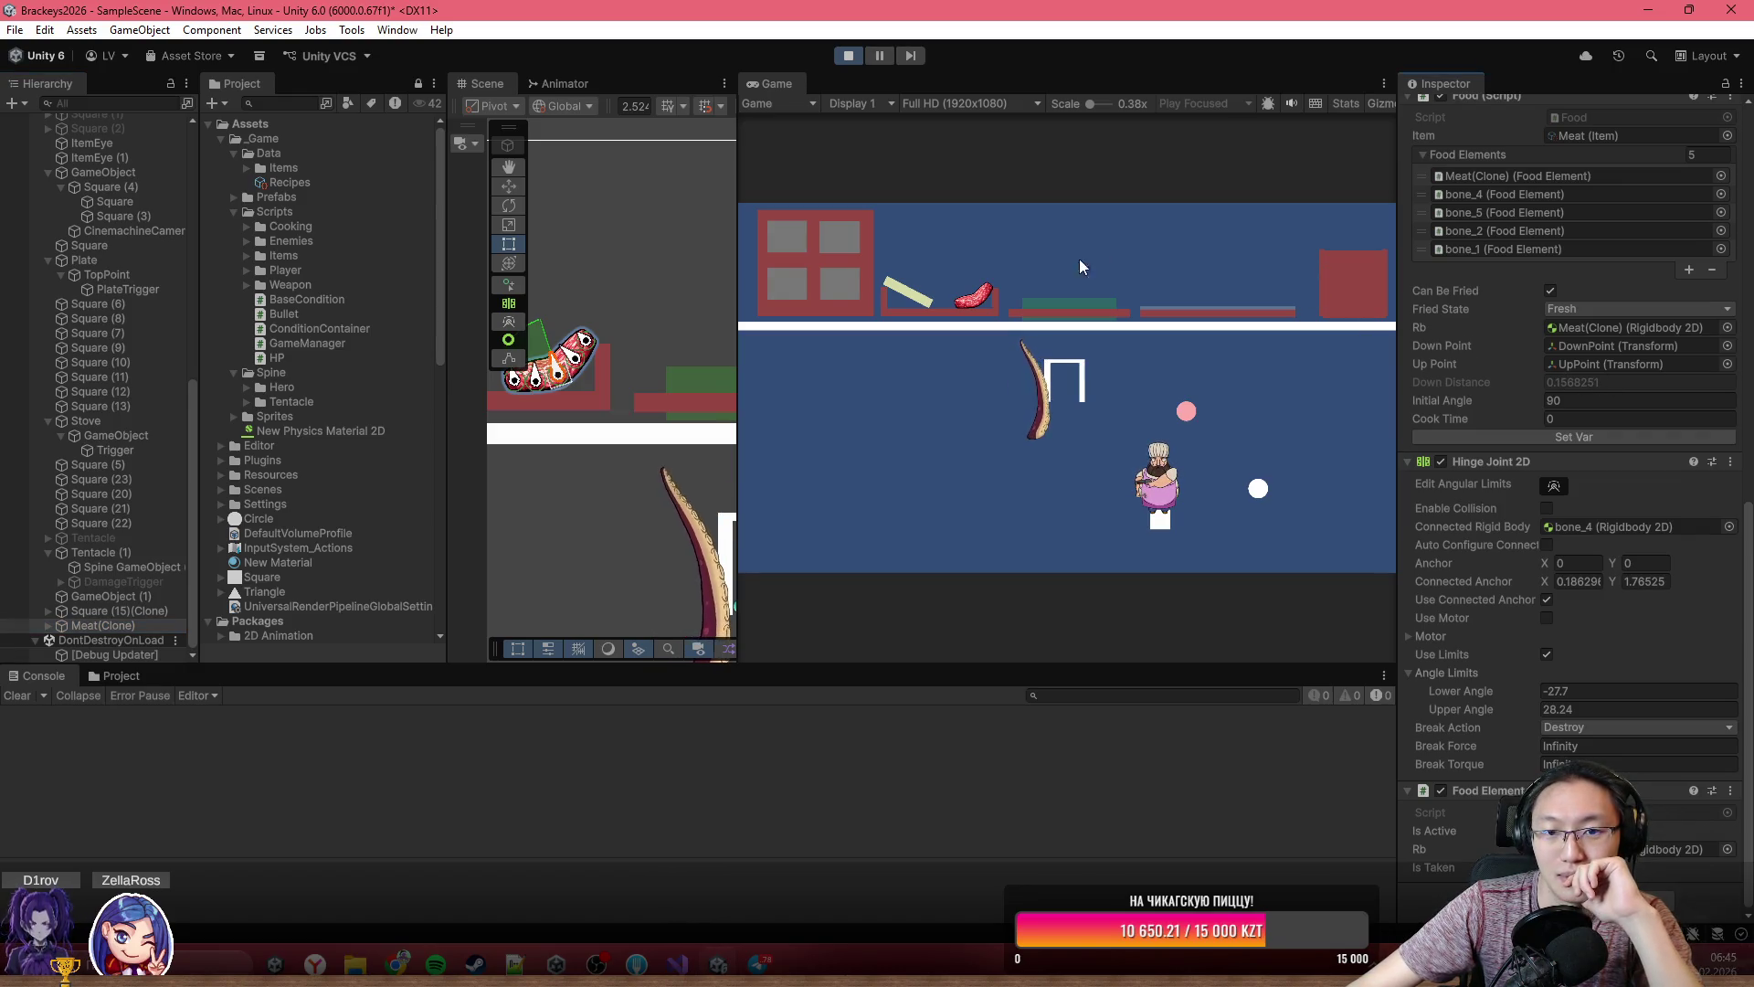
click(994, 266)
- Fire shots, lift the meat upward, then pause, clear the Console, and resume
click(987, 292)
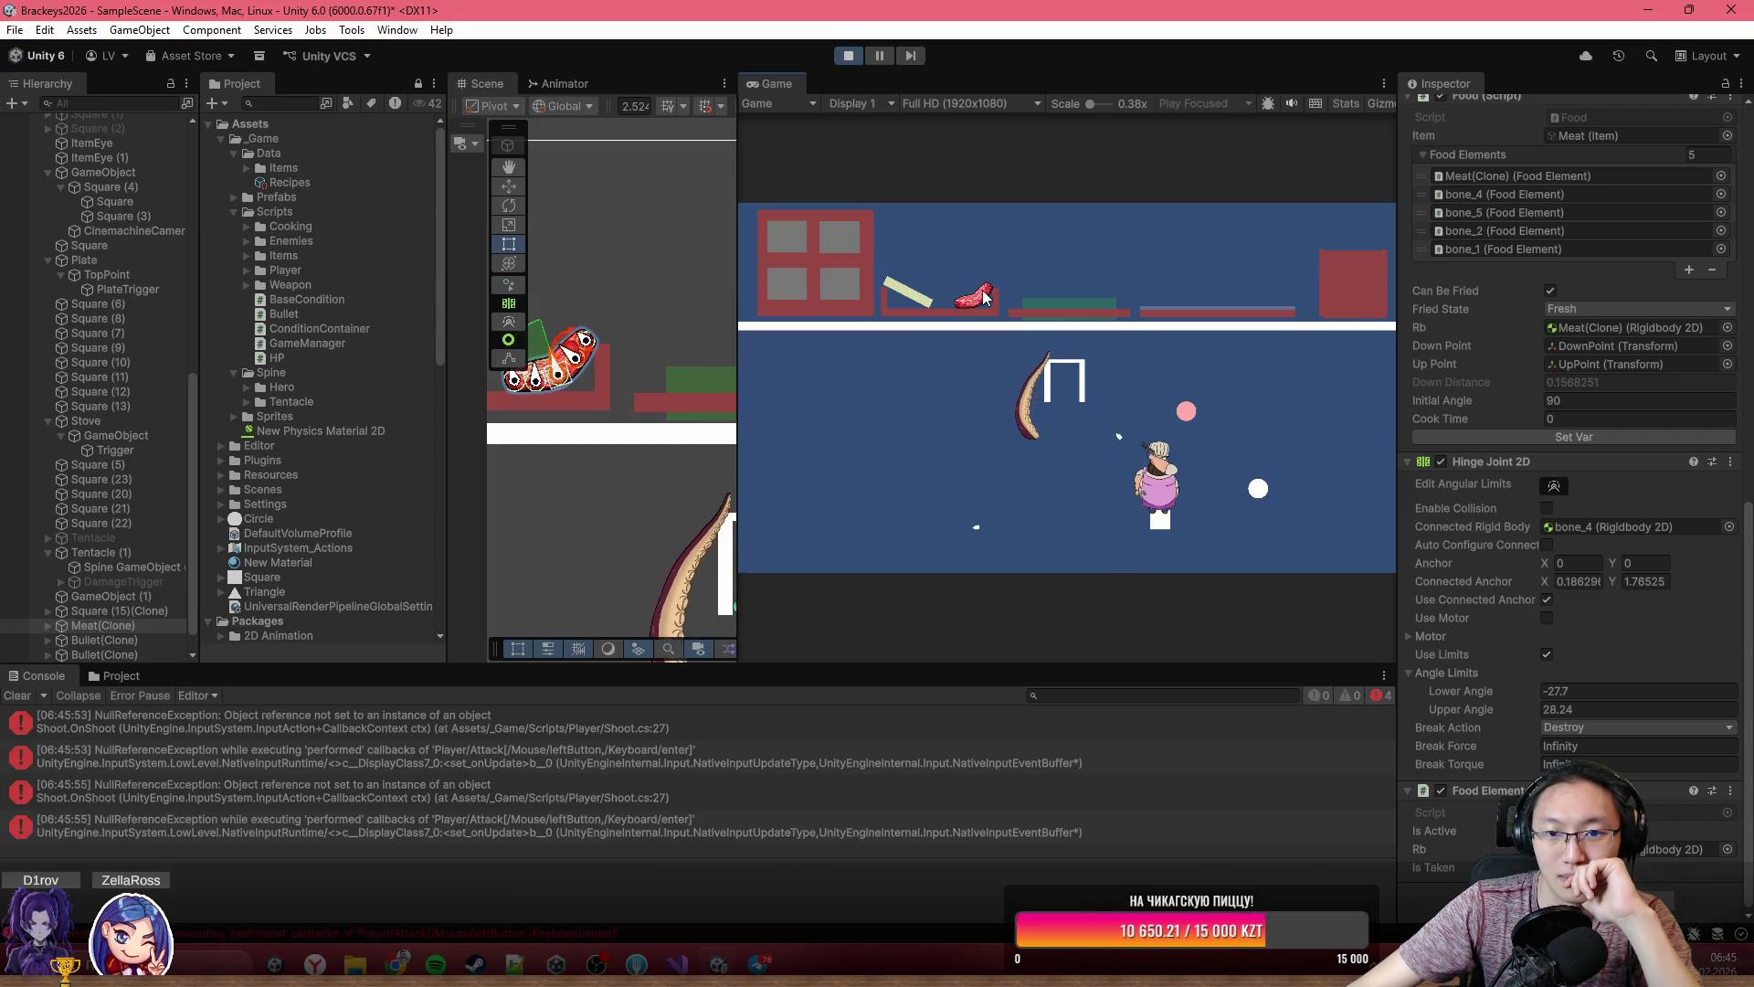
click(990, 287)
click(993, 284)
drag(994, 285, 1045, 205)
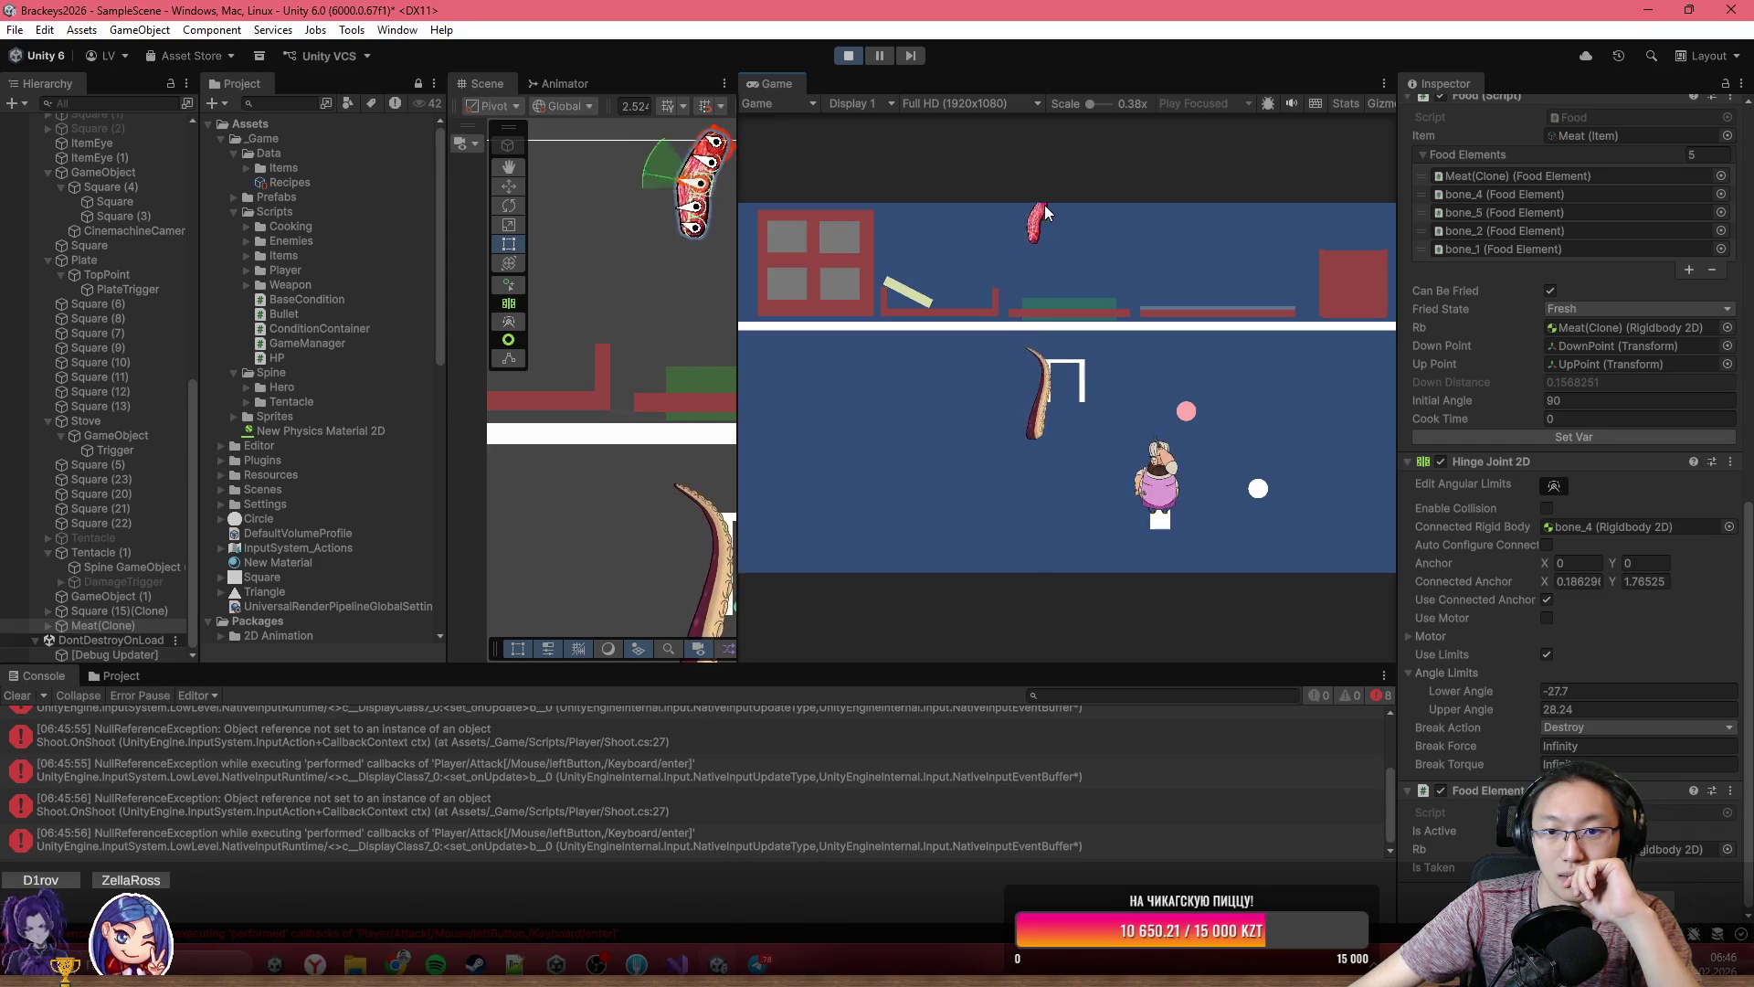
click(879, 55)
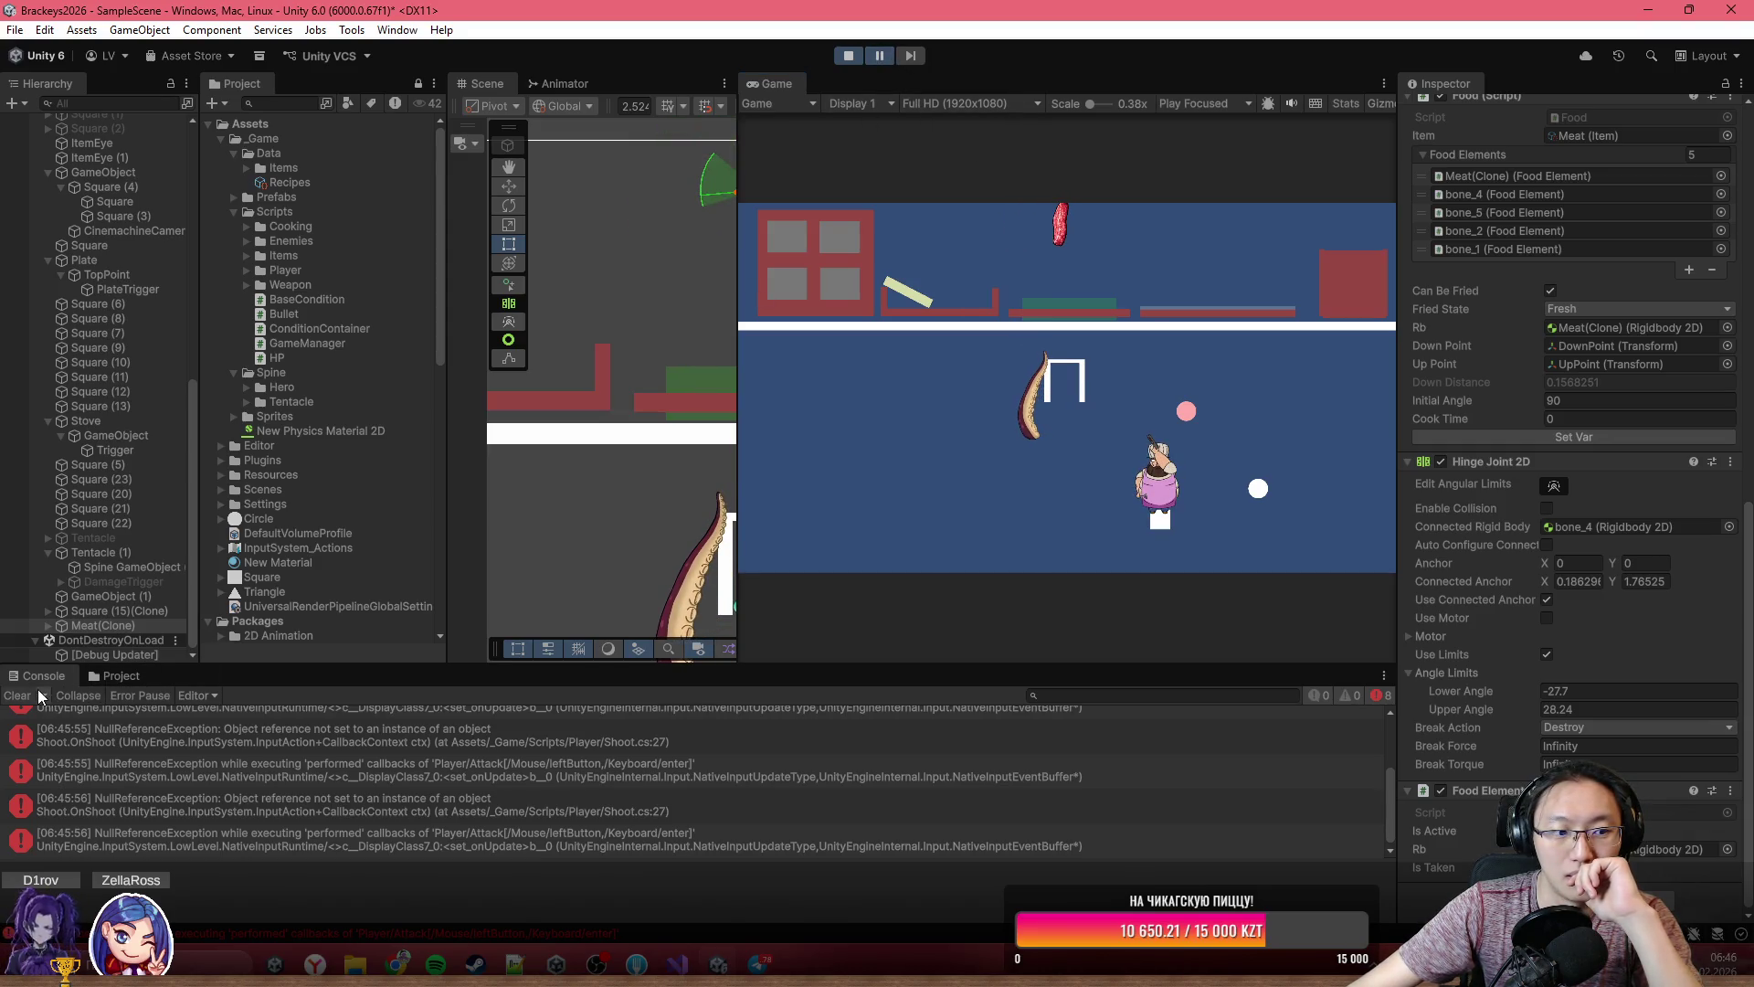
click(43, 695)
click(17, 696)
click(885, 52)
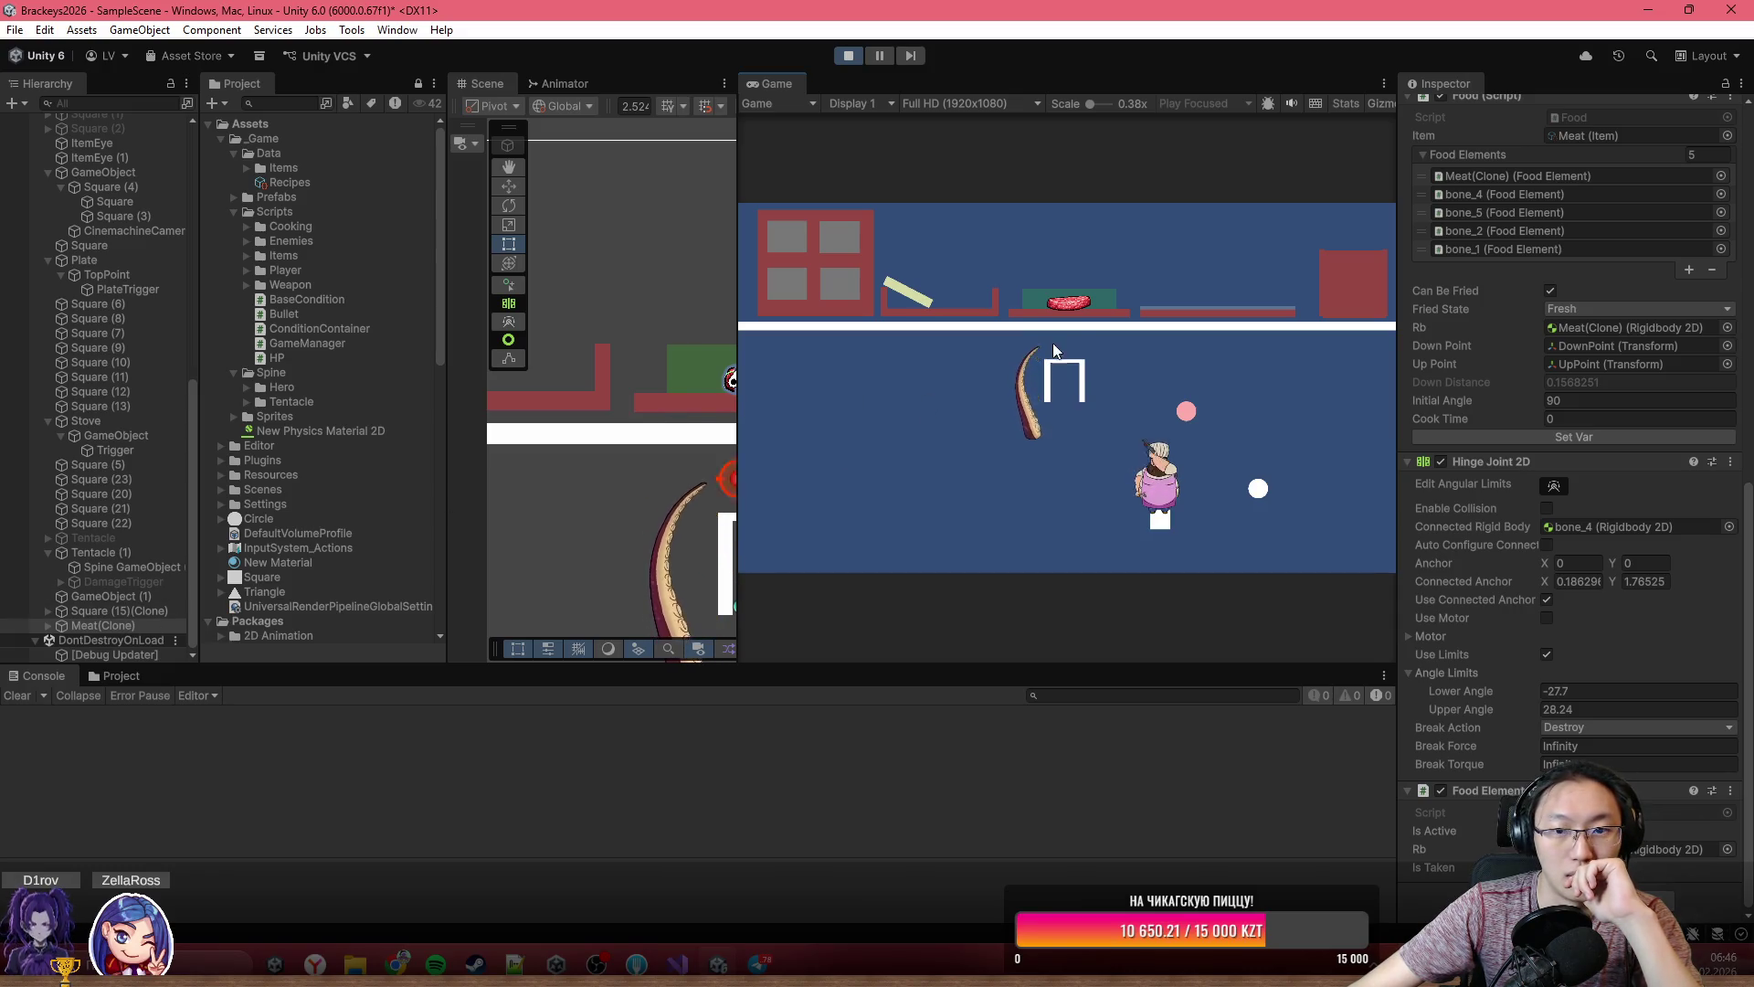
- Shoot repeatedly at the meat resting on the counter
click(1078, 301)
click(1078, 293)
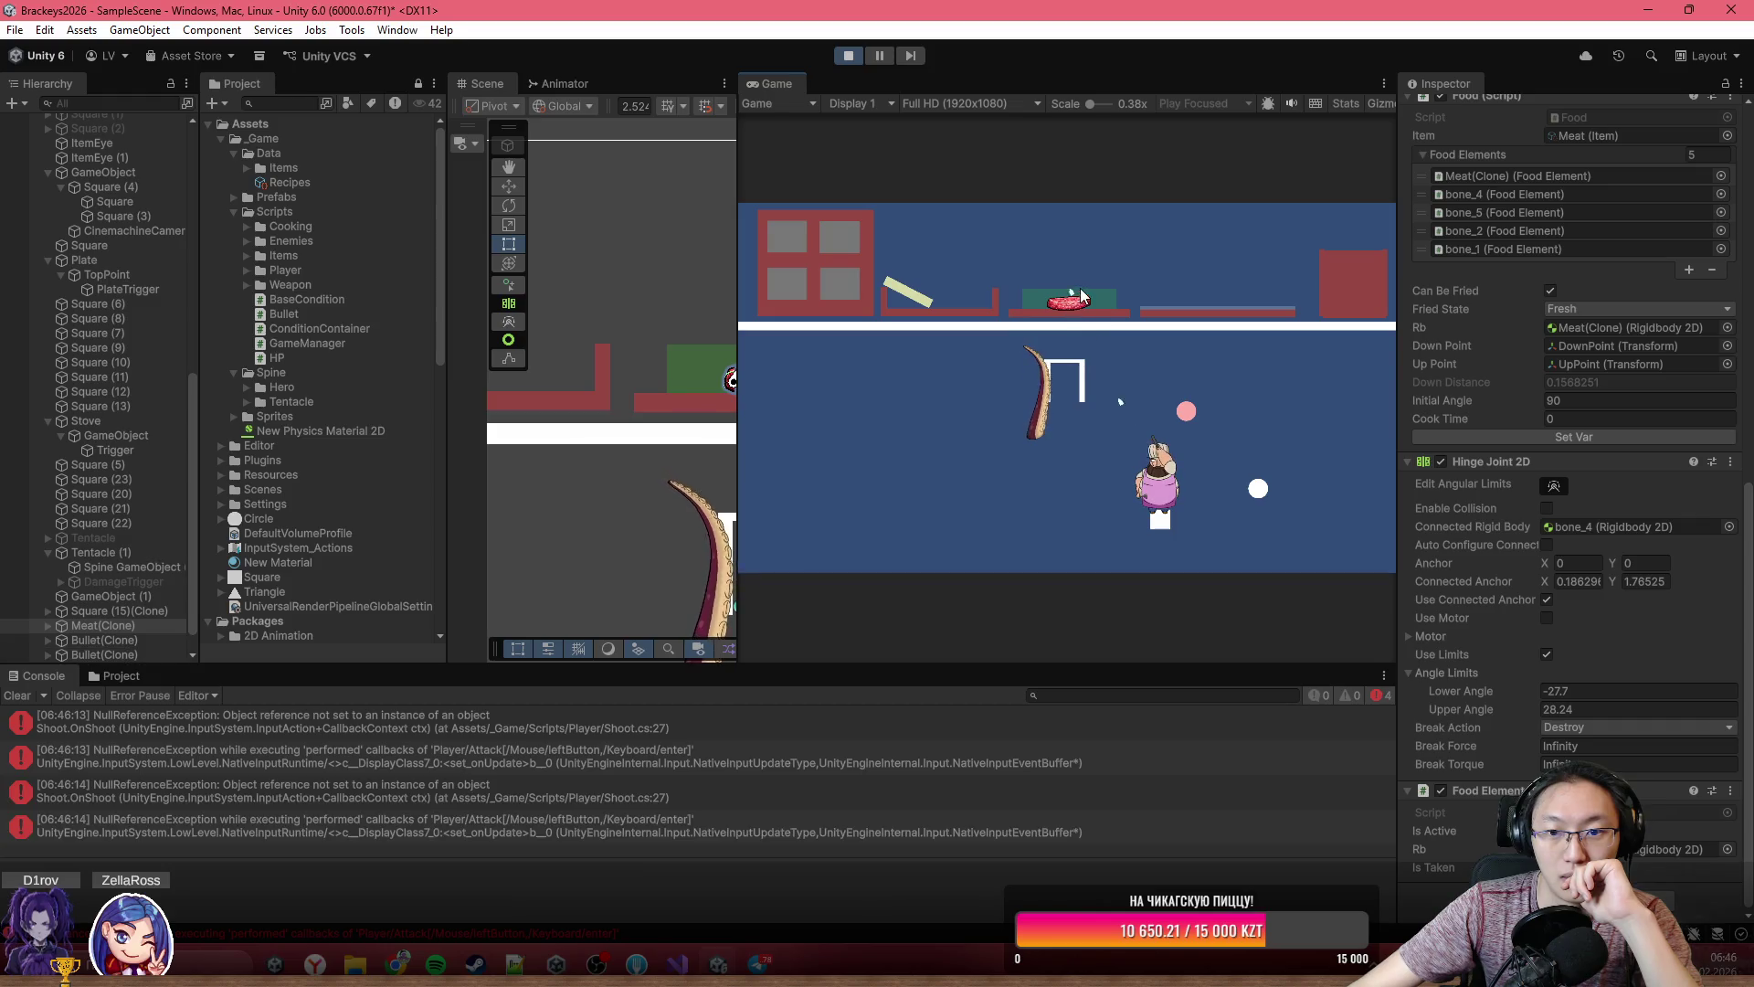
click(1072, 304)
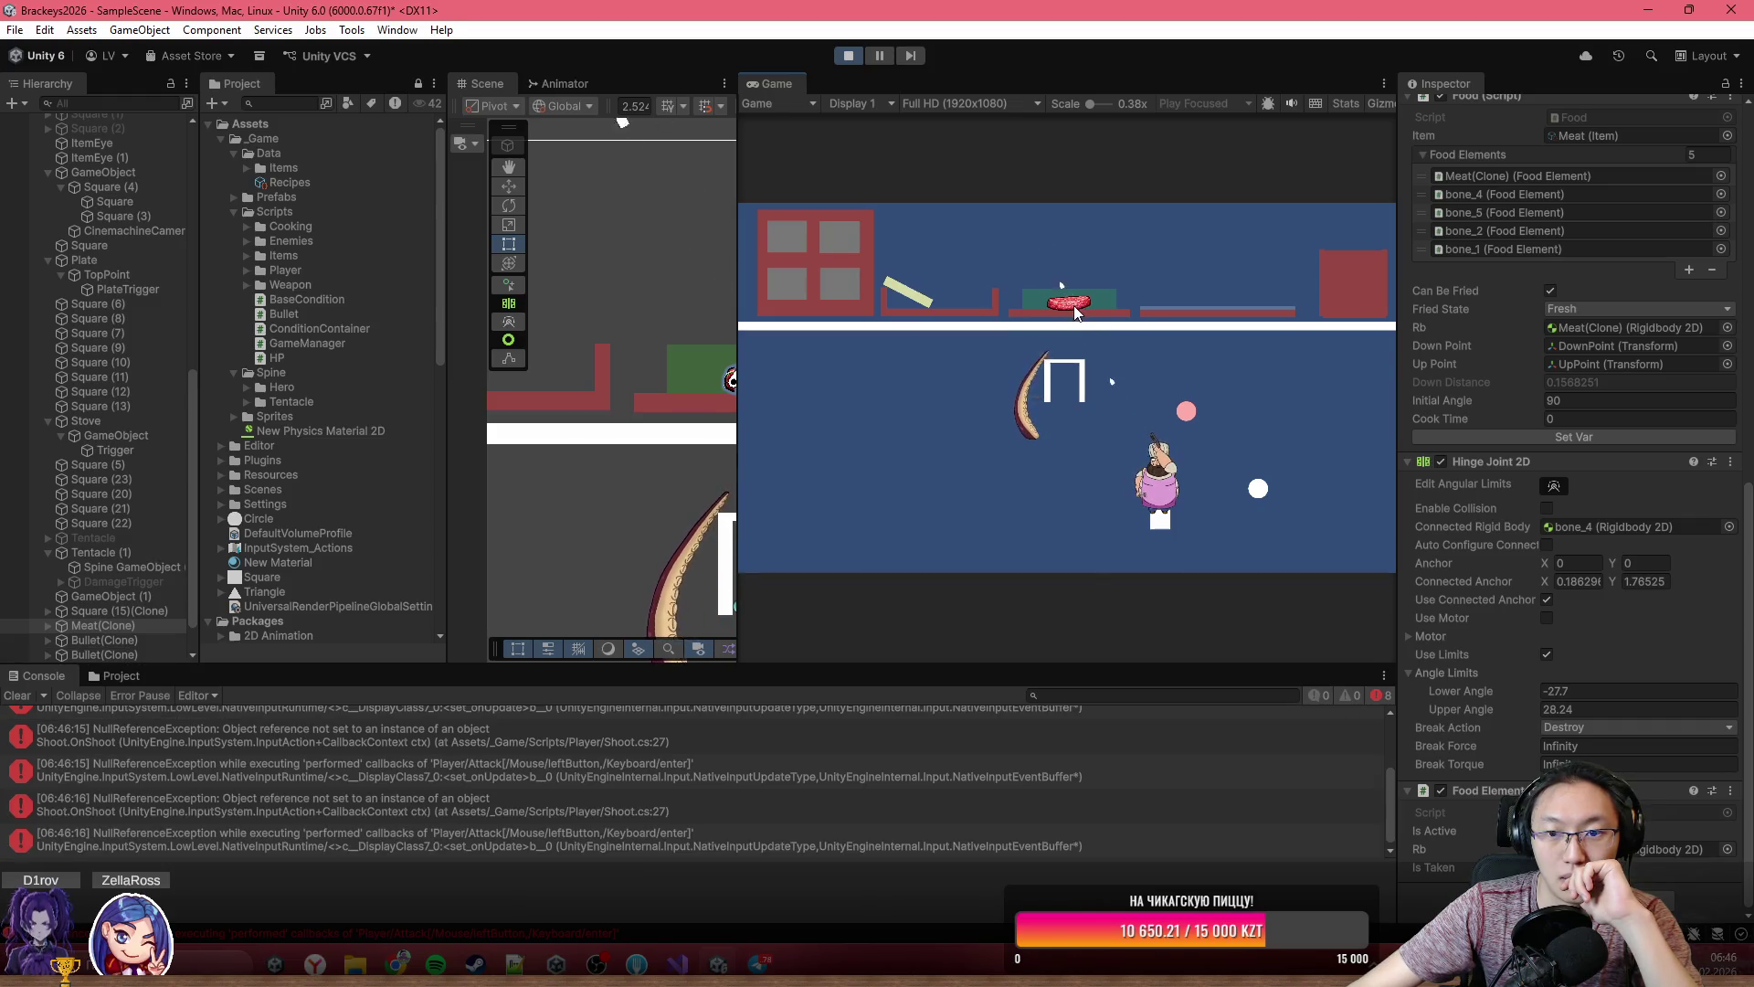
click(1076, 297)
click(1083, 269)
click(907, 231)
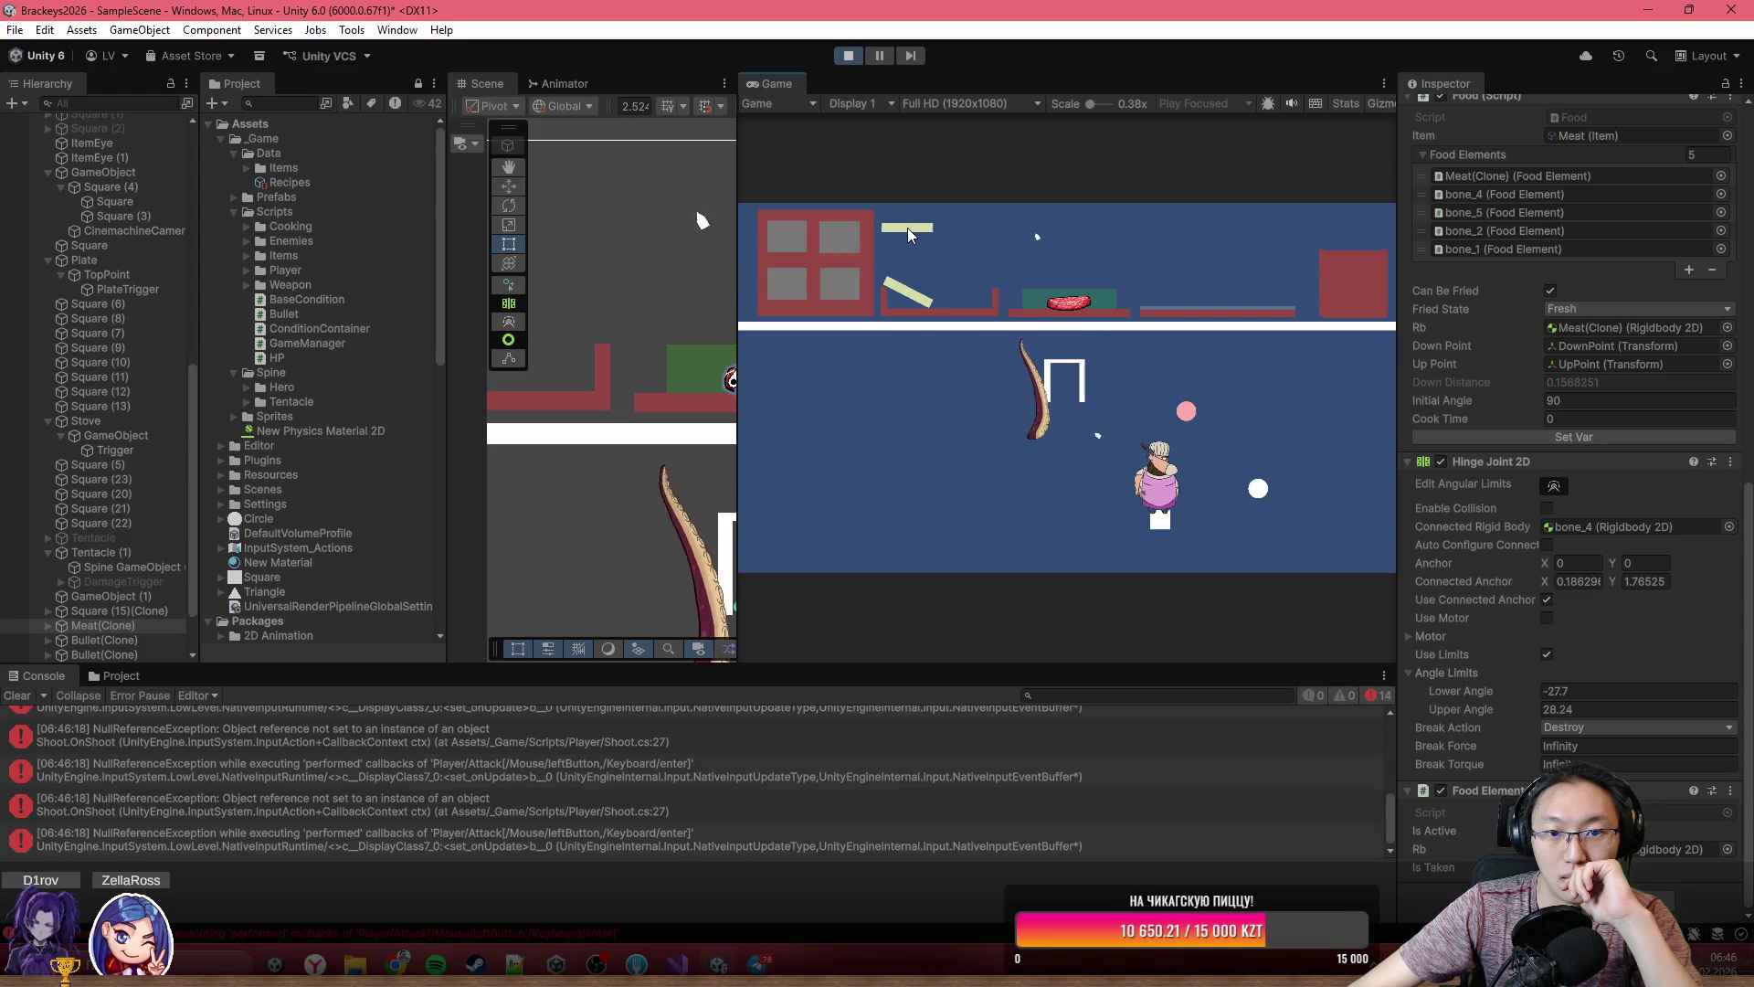
click(886, 234)
click(887, 234)
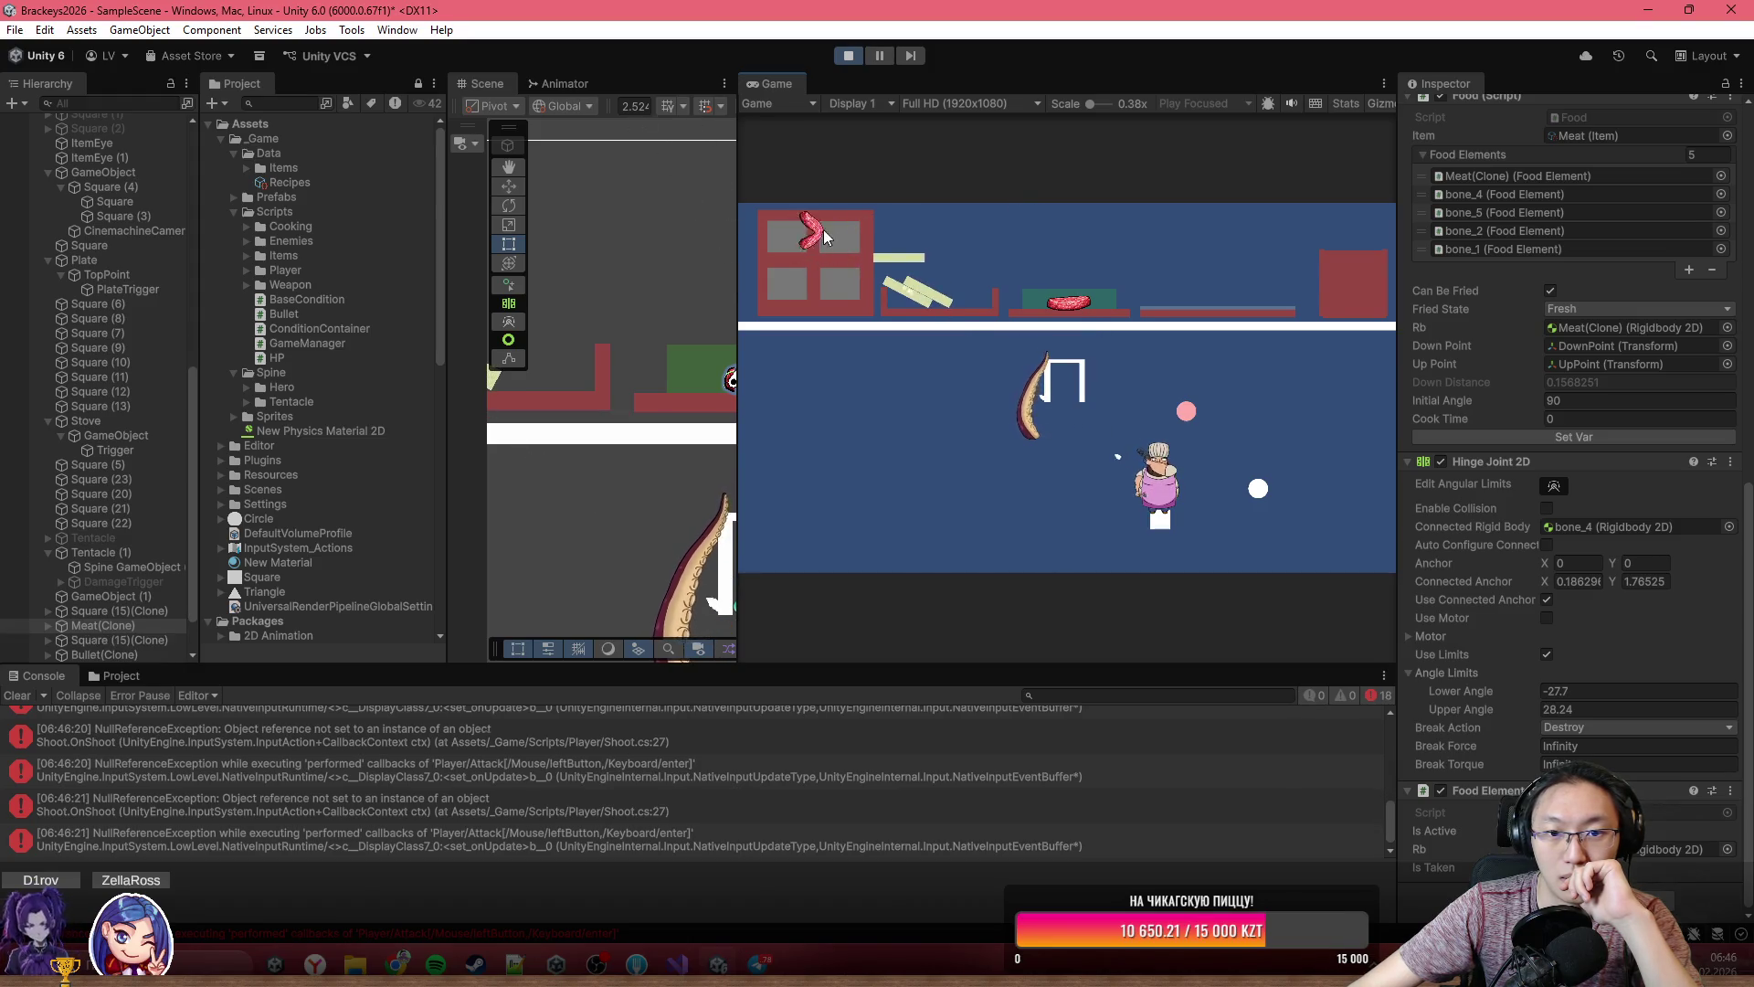
- Inspect the newest Meat(Clone), then carry a meat piece from the plank toward the plate
scroll(123, 626, down, 3)
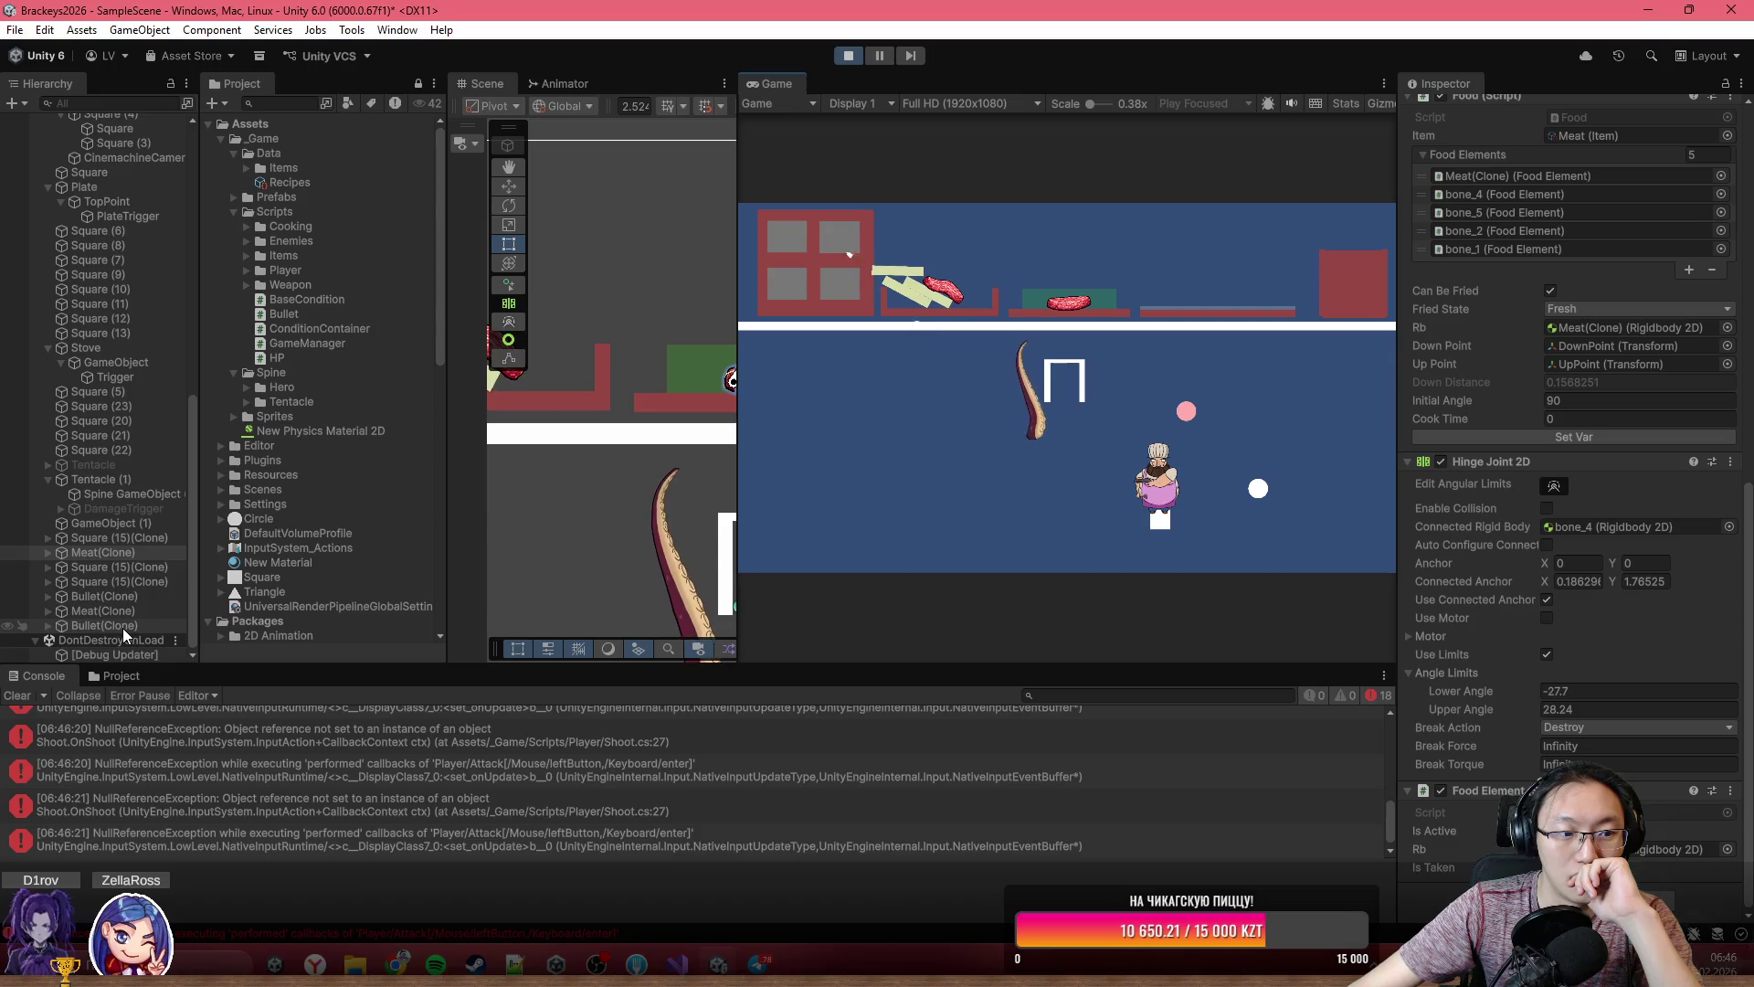
click(122, 624)
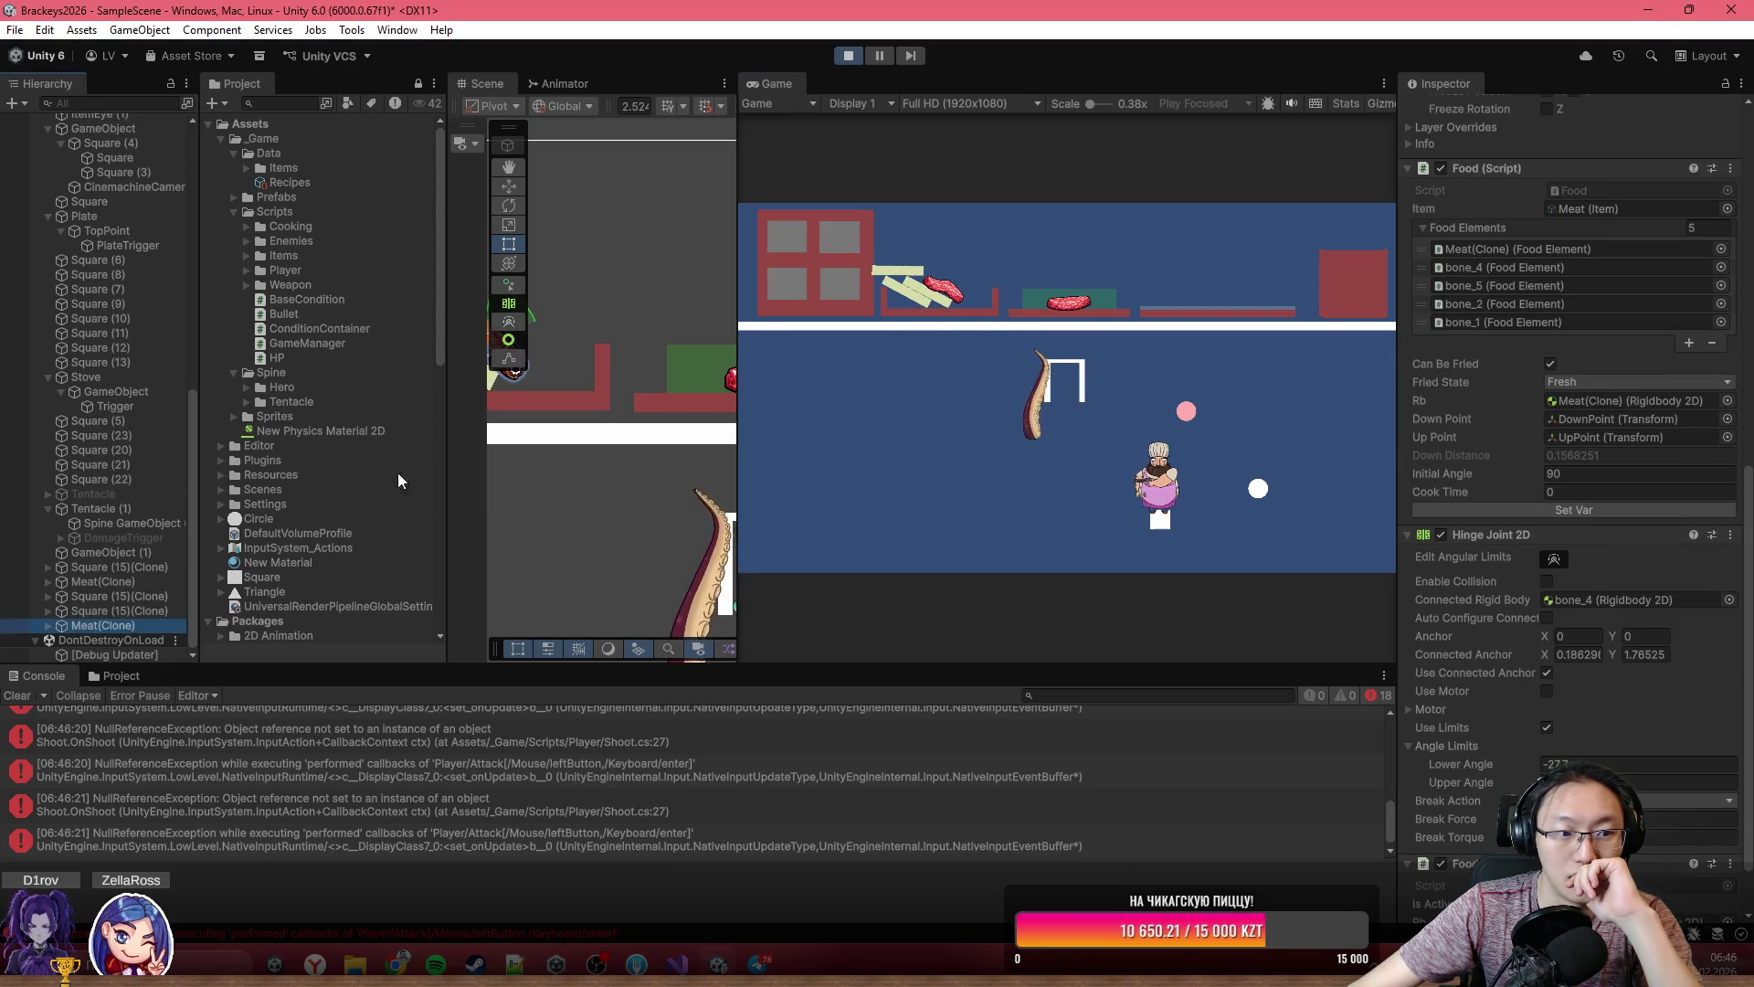
scroll(1537, 516, down, 2)
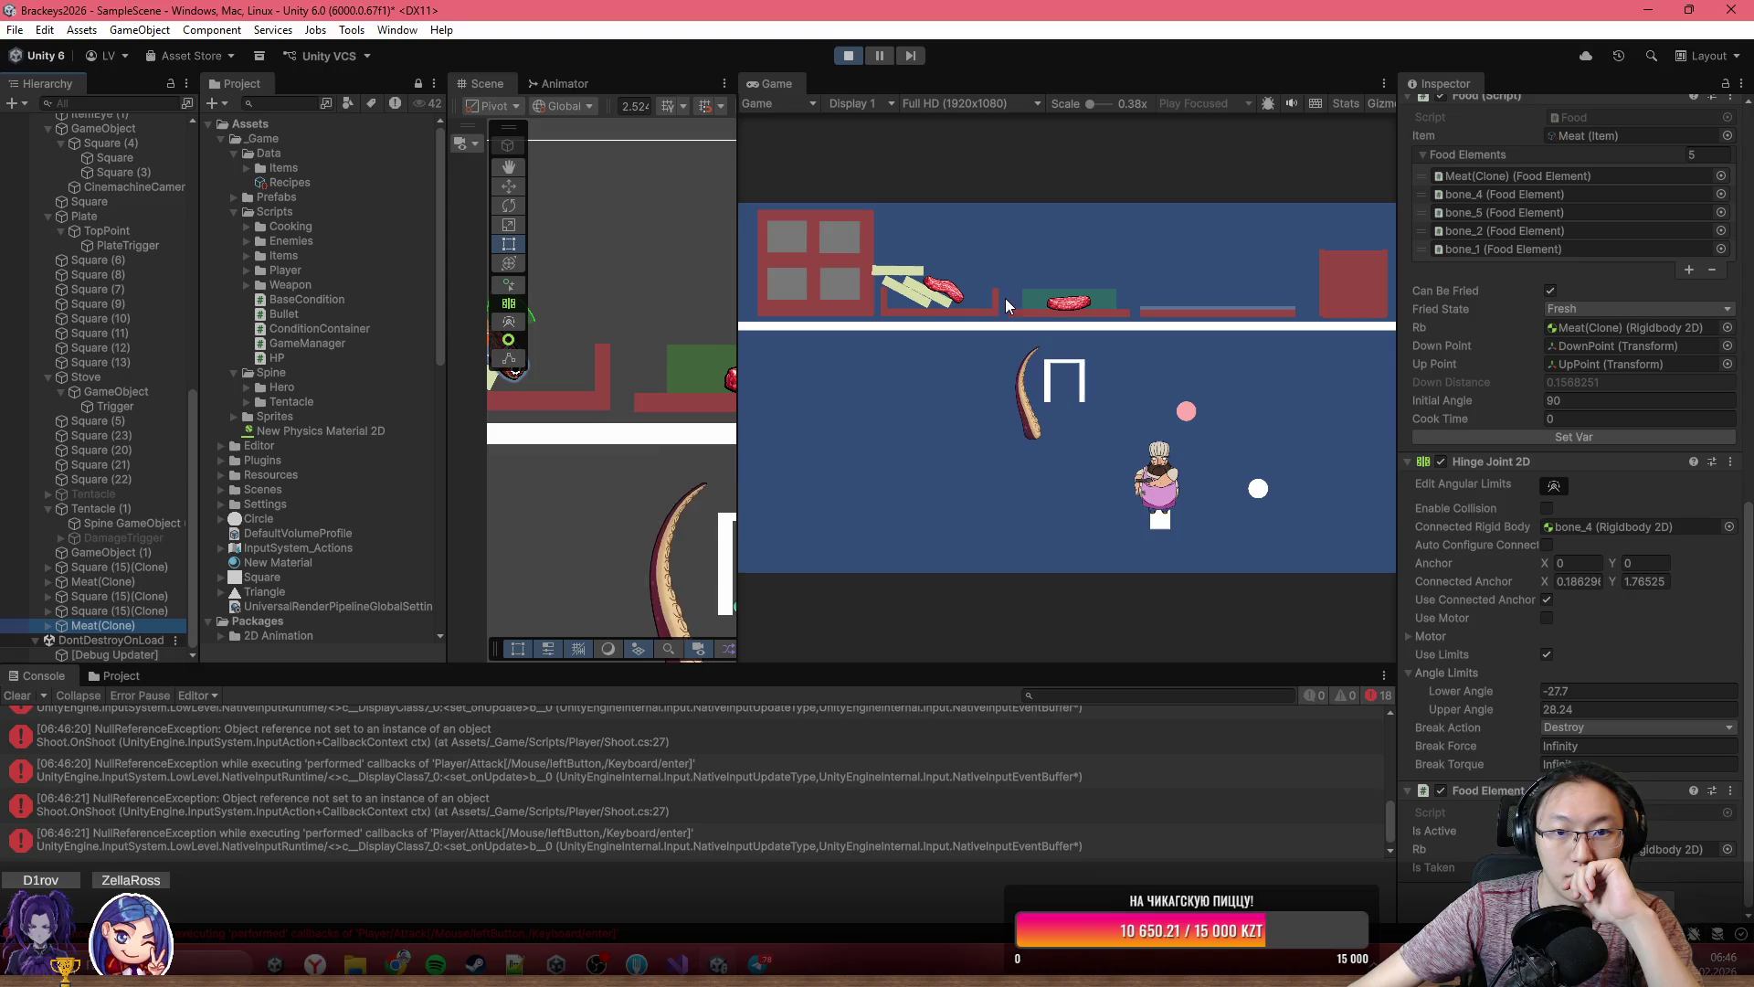
click(976, 278)
click(978, 274)
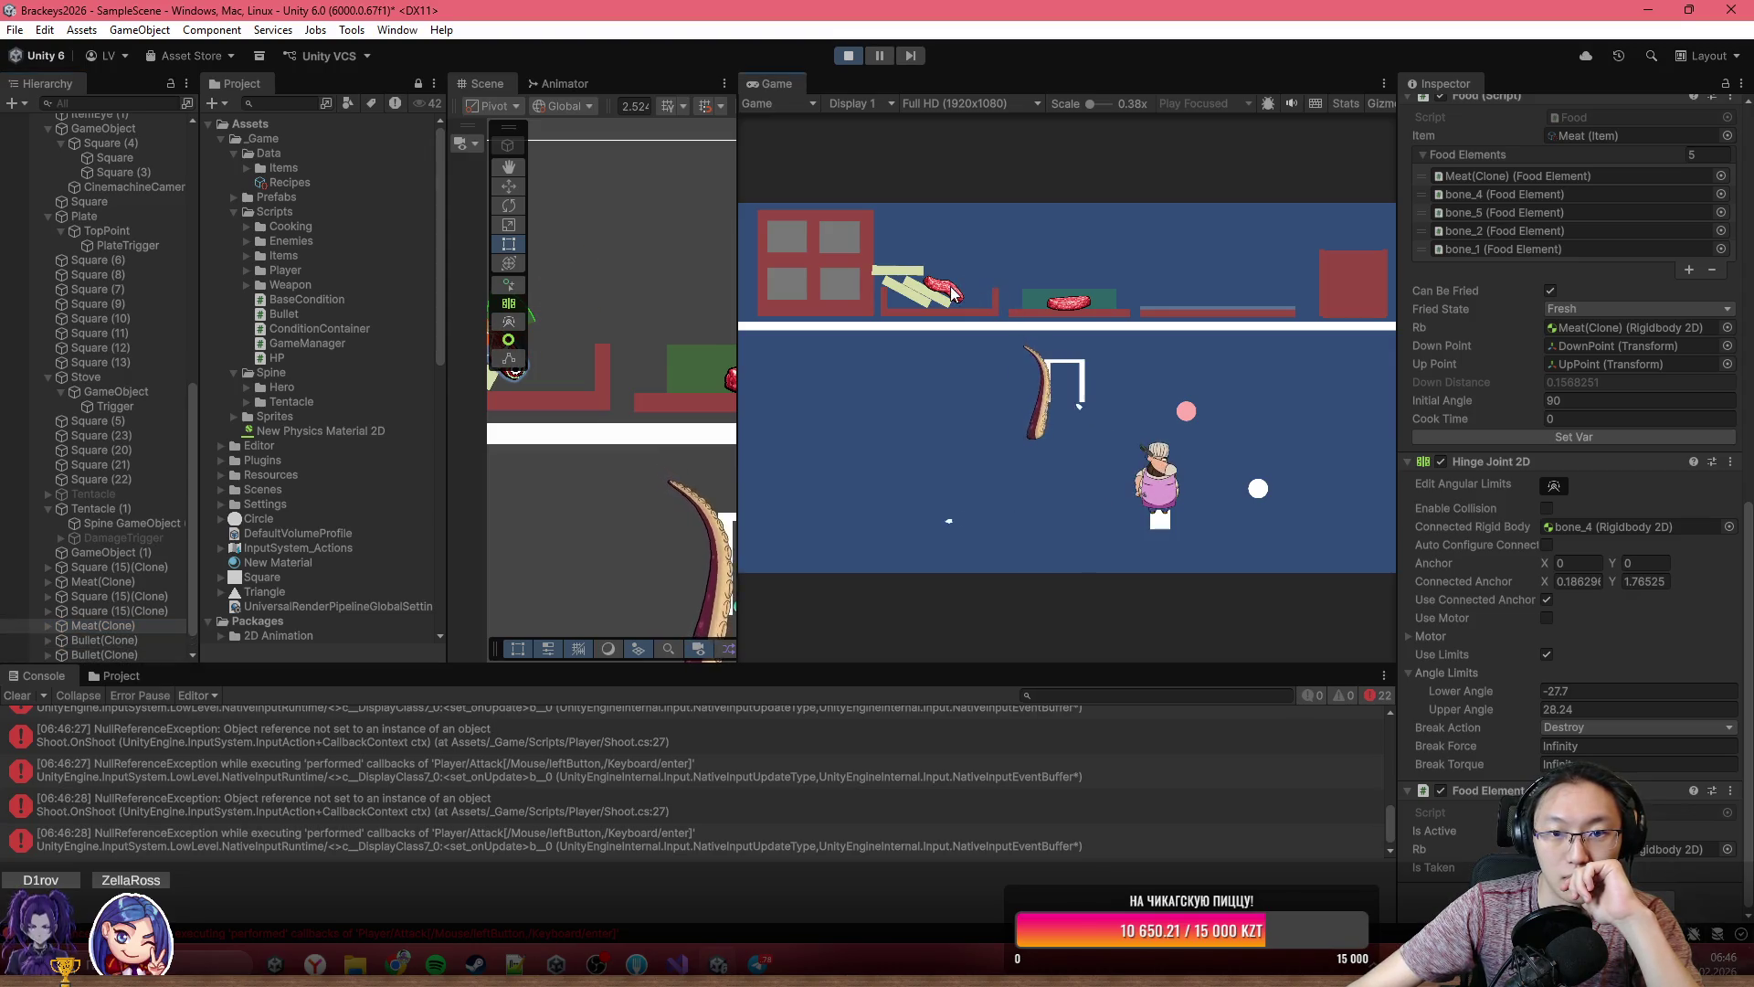
drag(941, 289, 1173, 200)
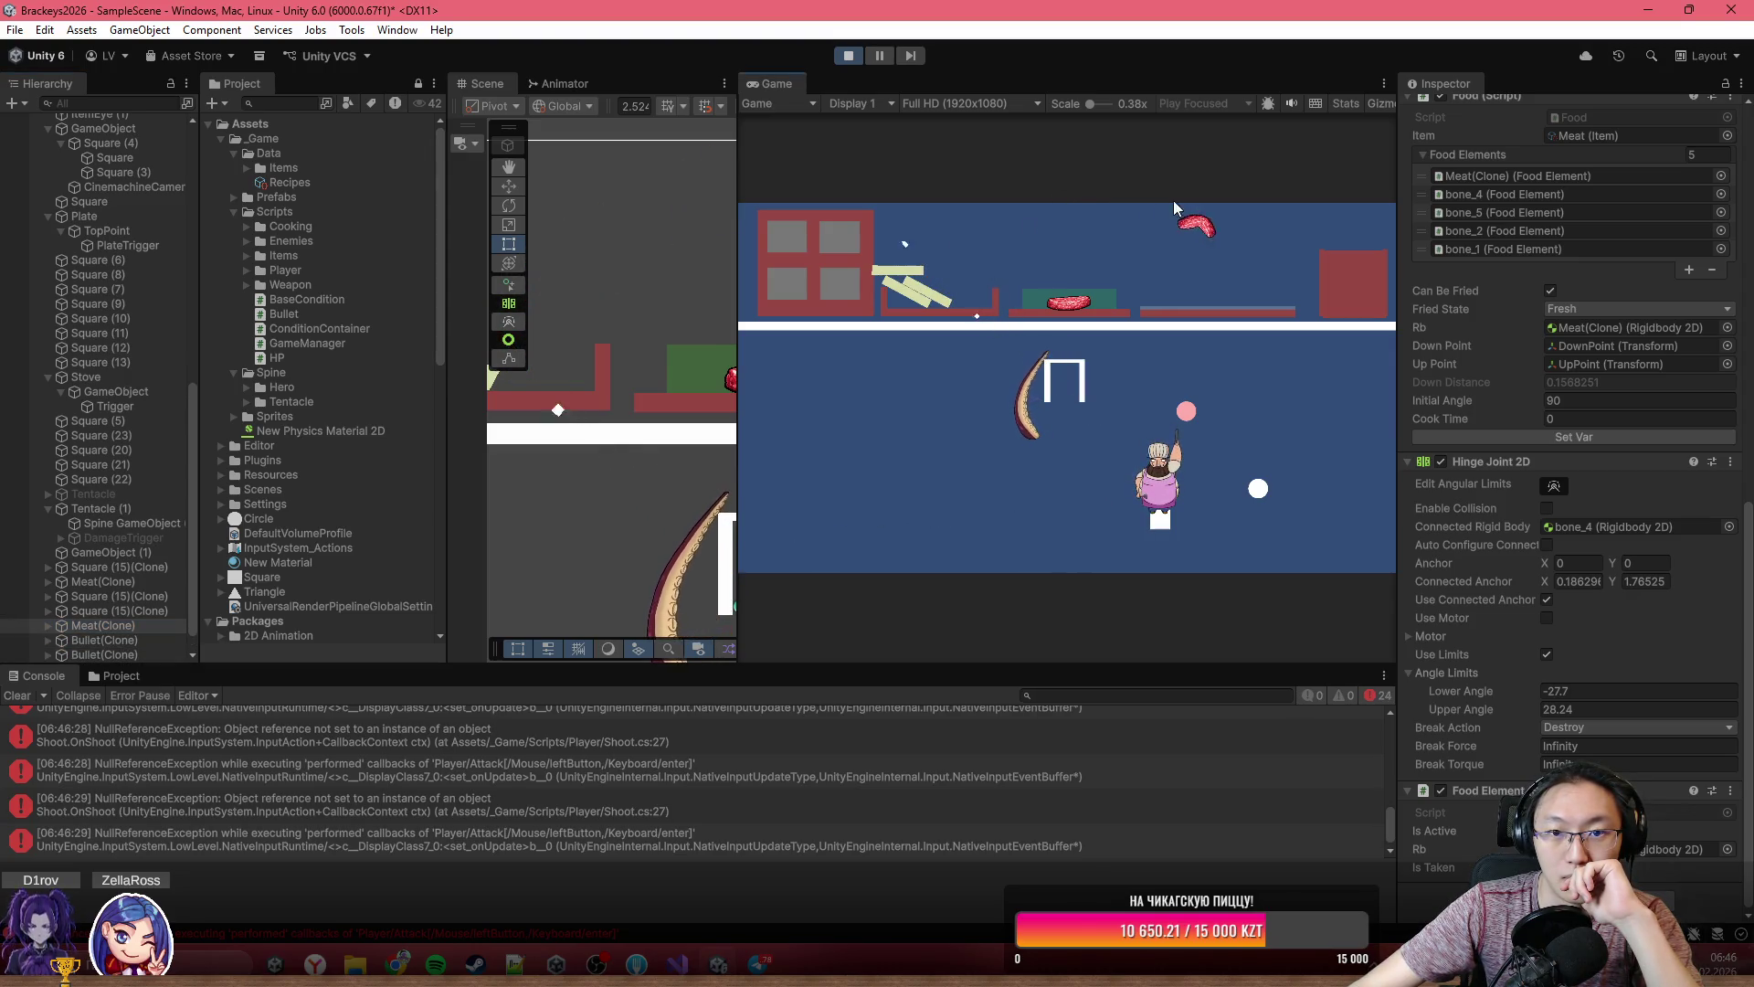
- Pause to clear the Console, resume, knock the right-counter meat into the air, then pause
click(879, 55)
click(20, 696)
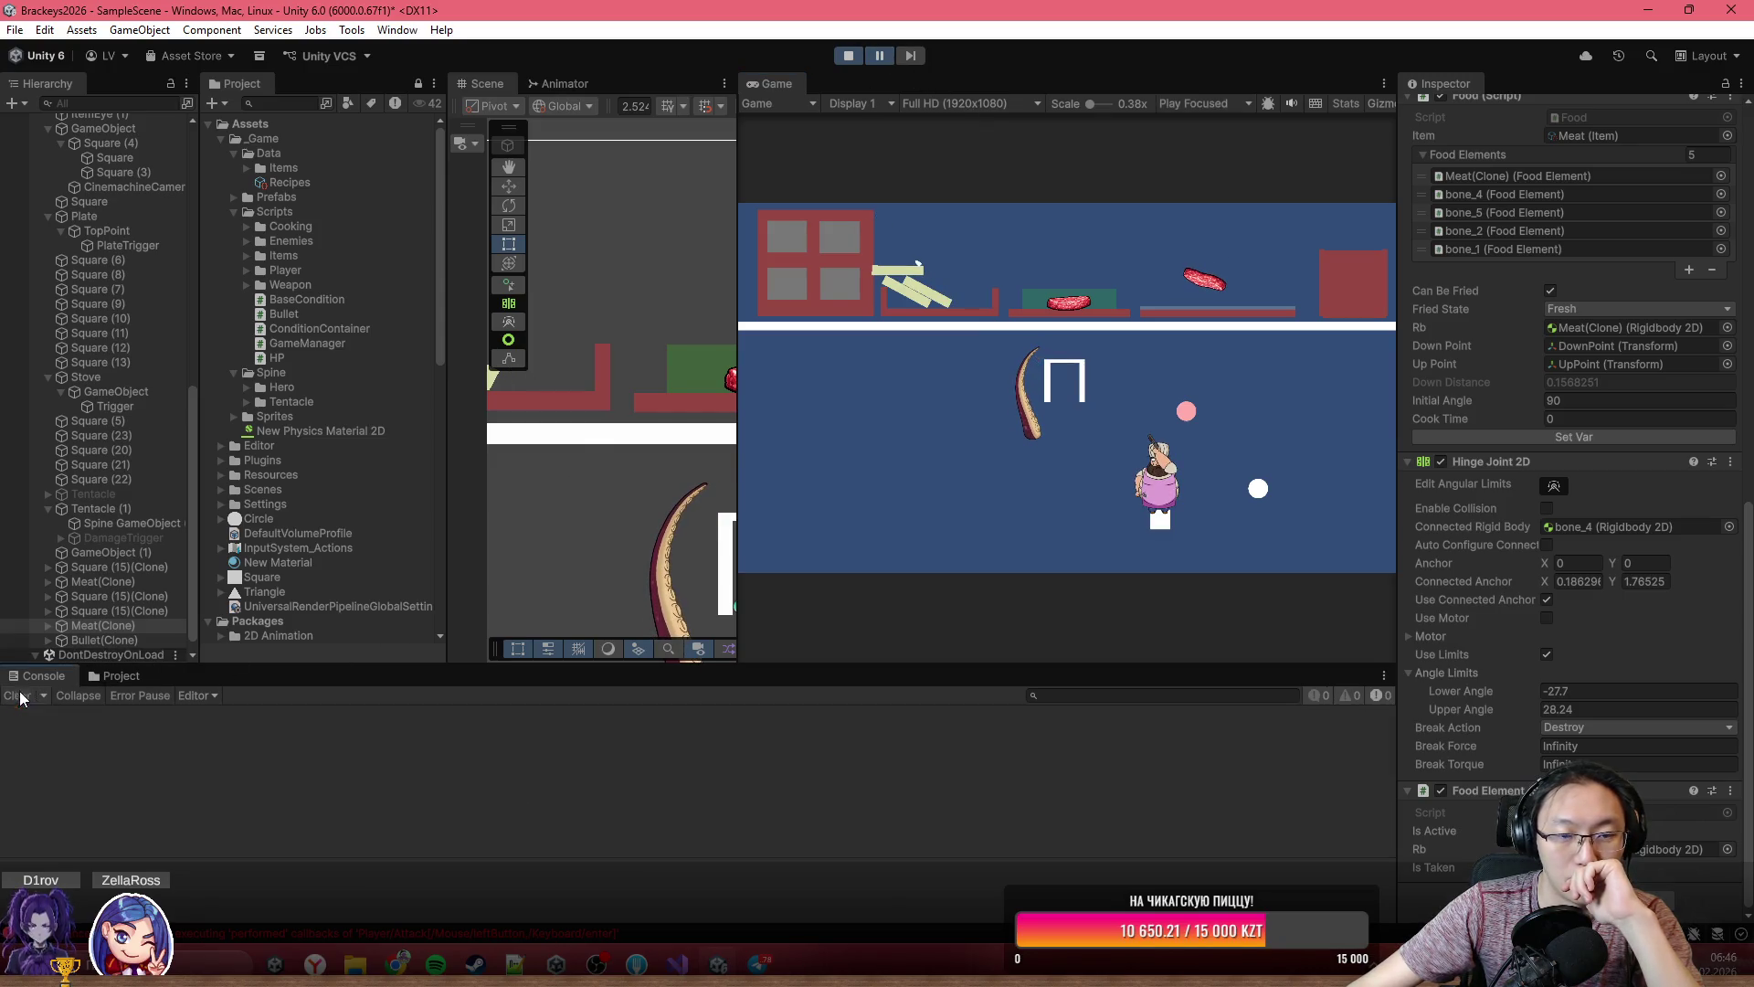
click(873, 57)
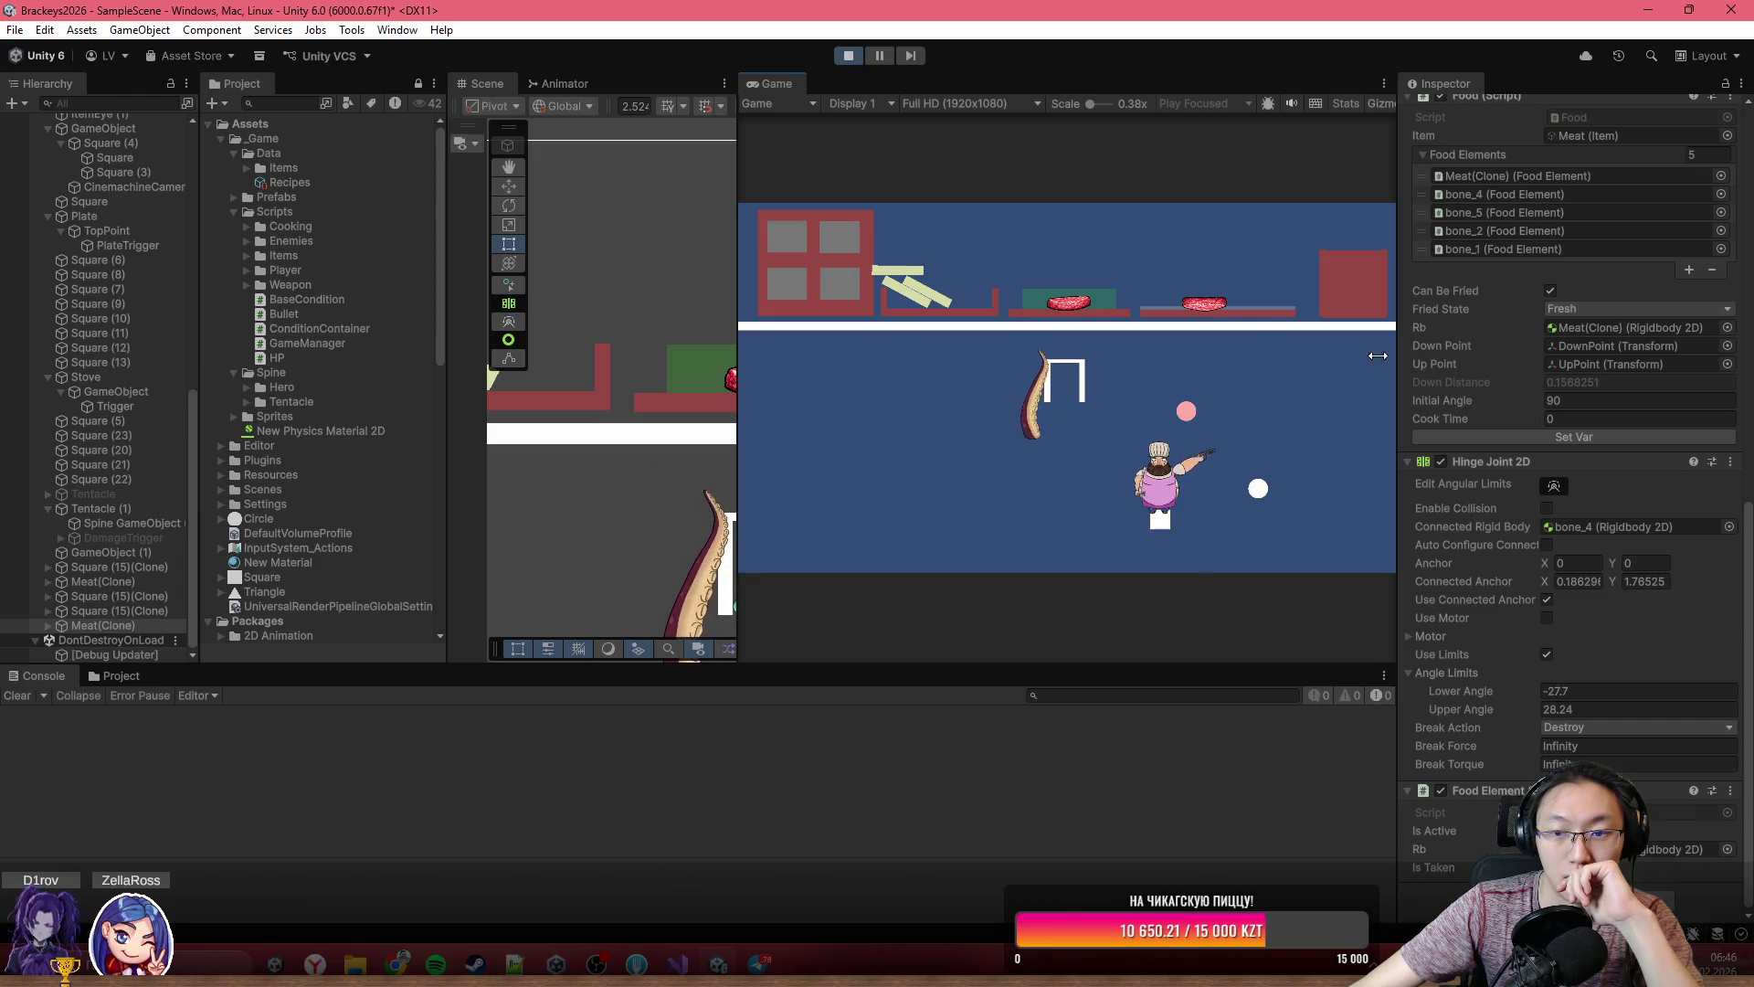
click(1203, 309)
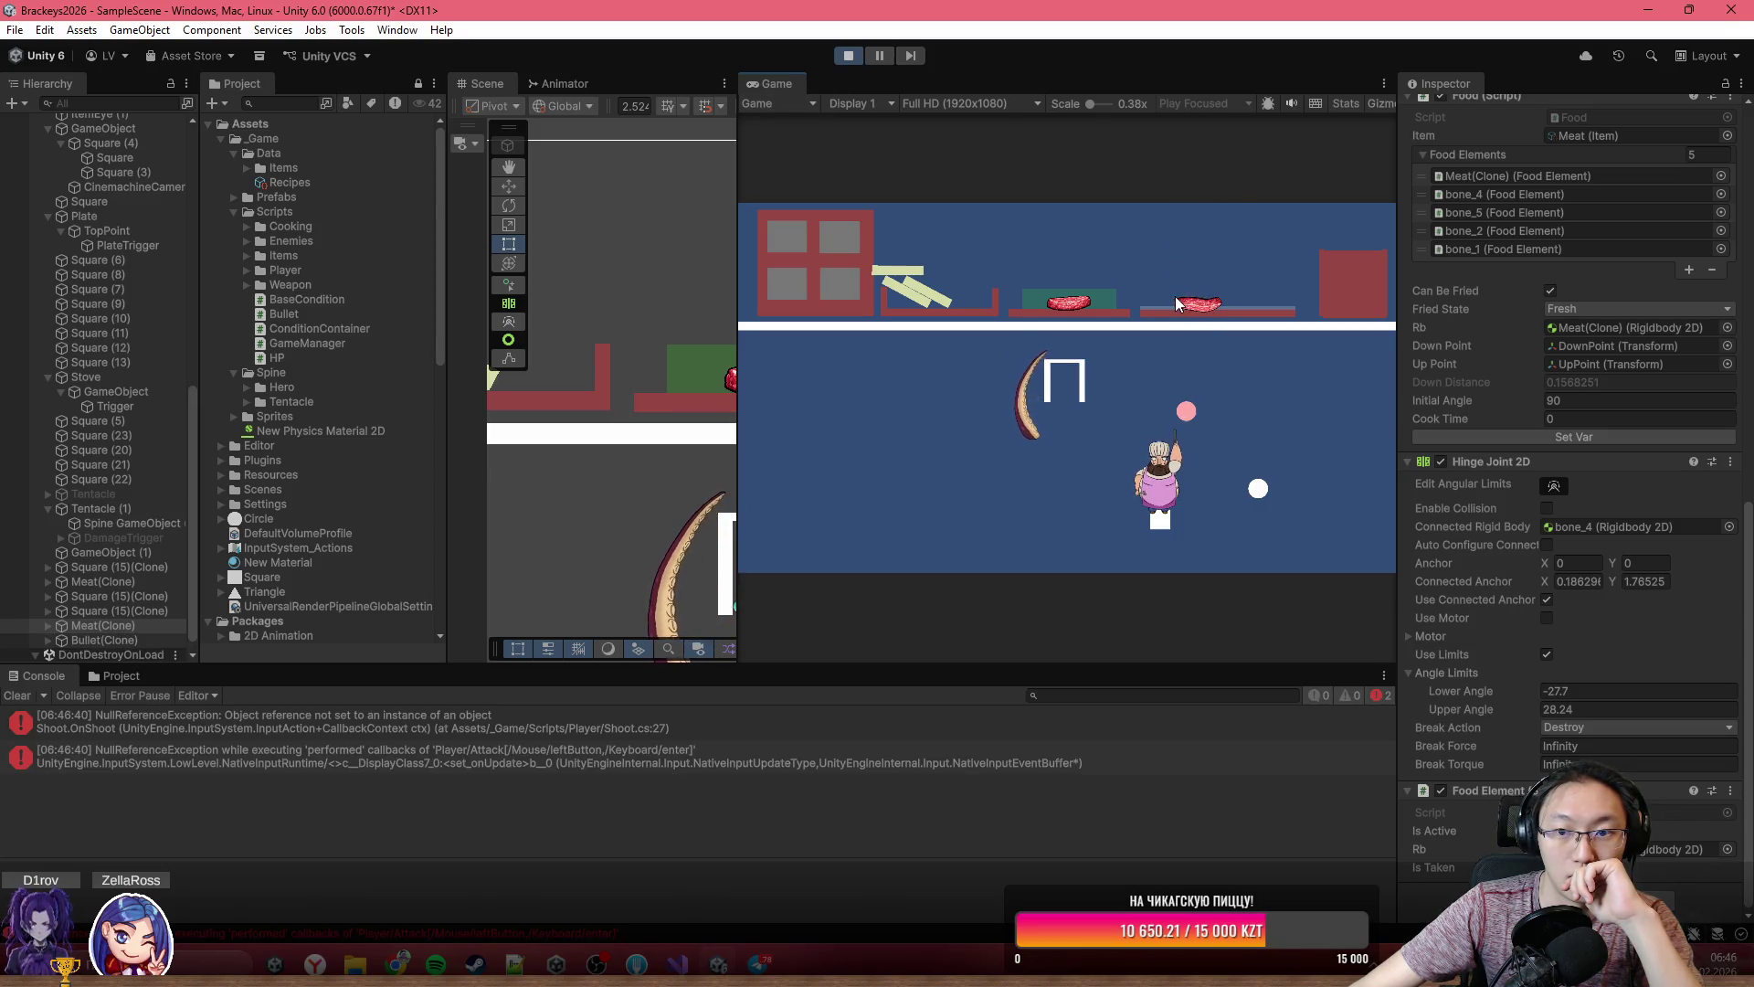
click(1186, 304)
click(1186, 302)
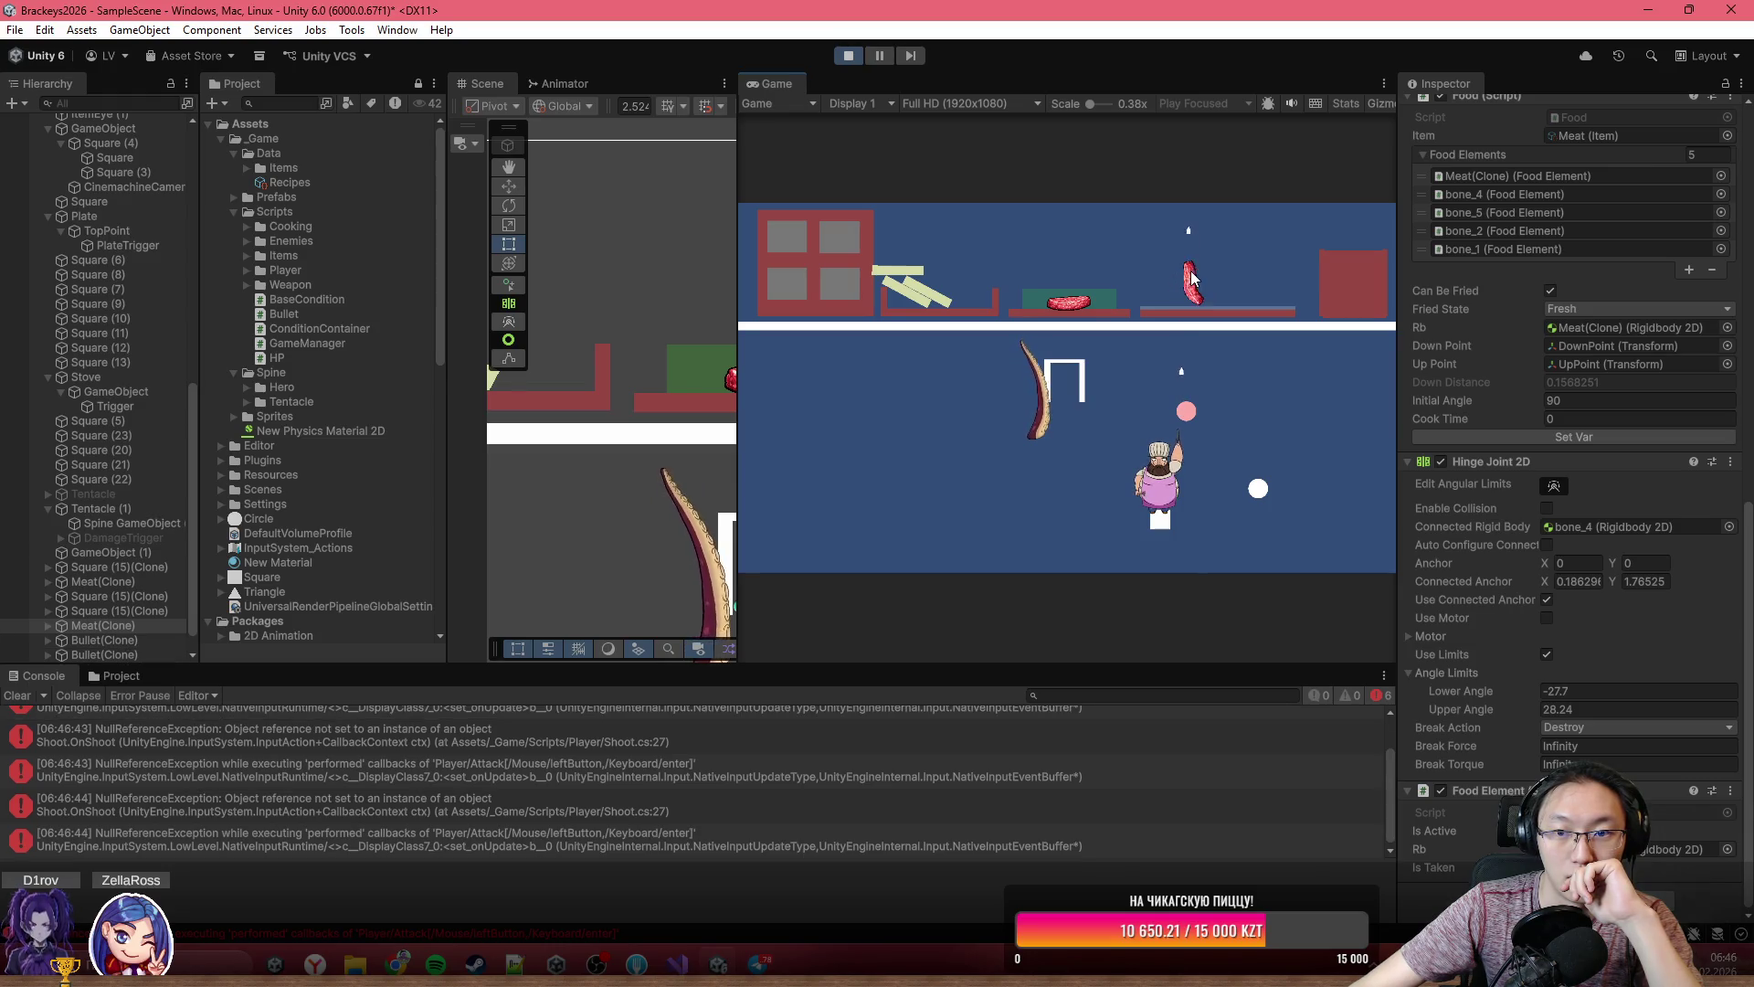
click(880, 55)
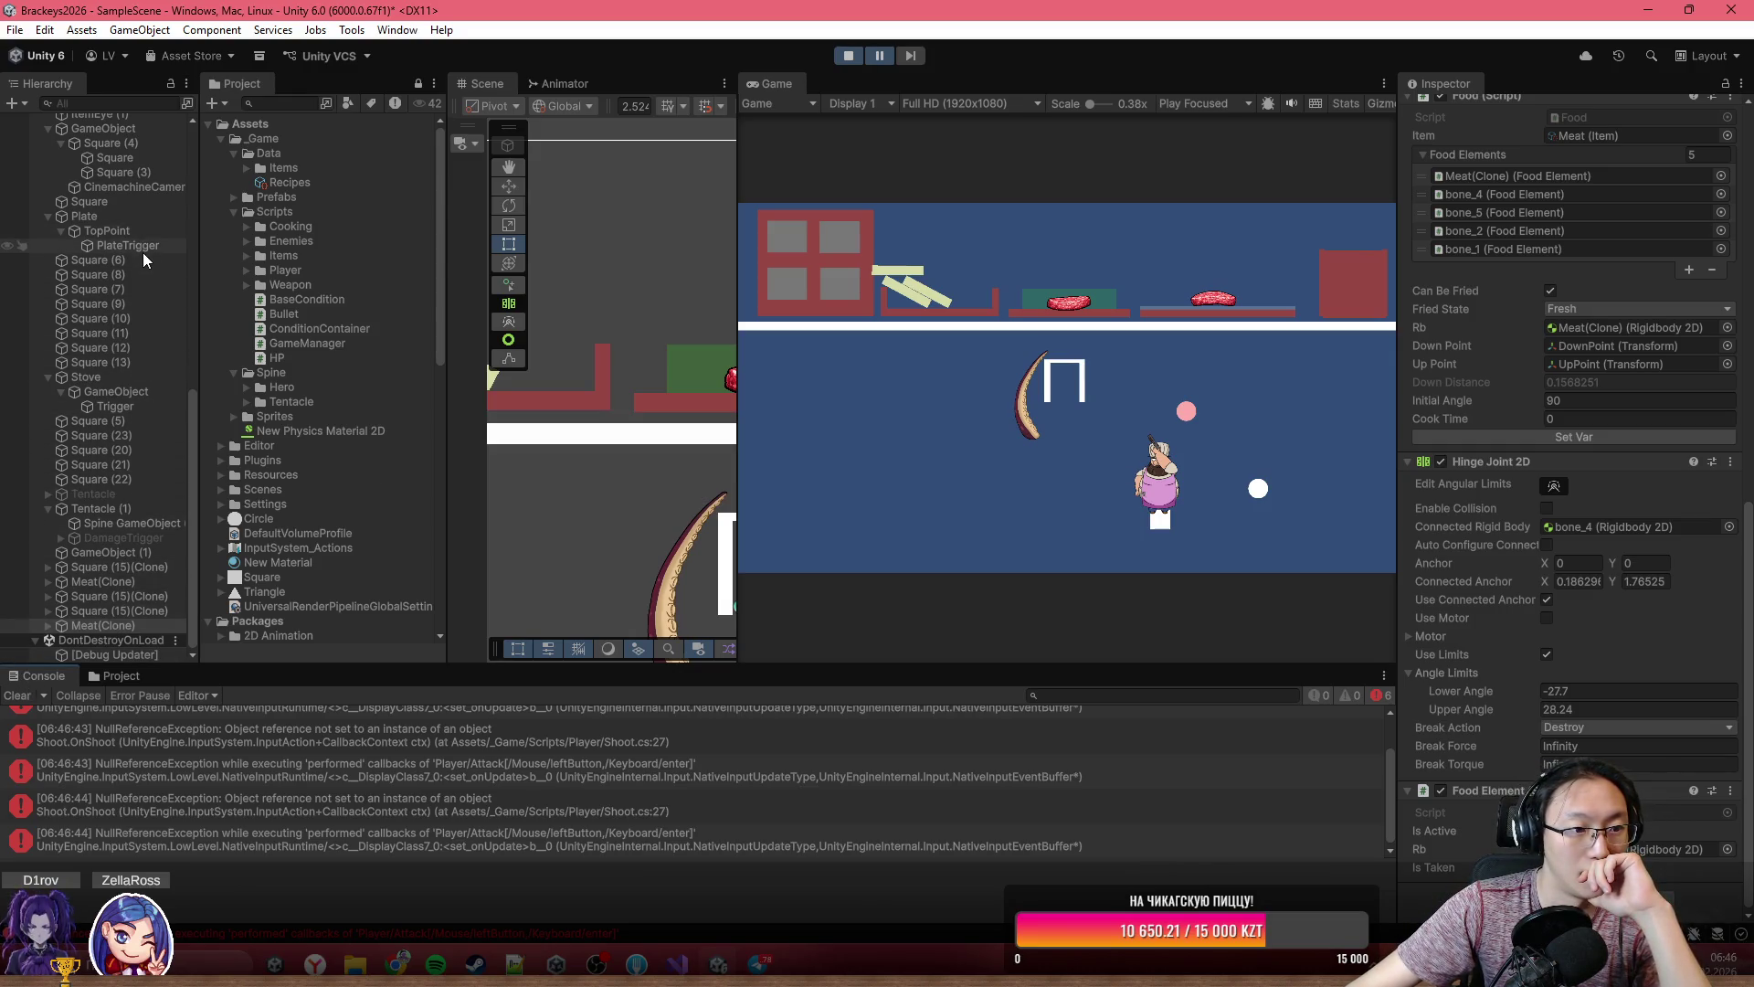
- Clear the log and inspect PlateTrigger, the second Meat(Clone), and the stove's Trigger
click(18, 696)
click(126, 247)
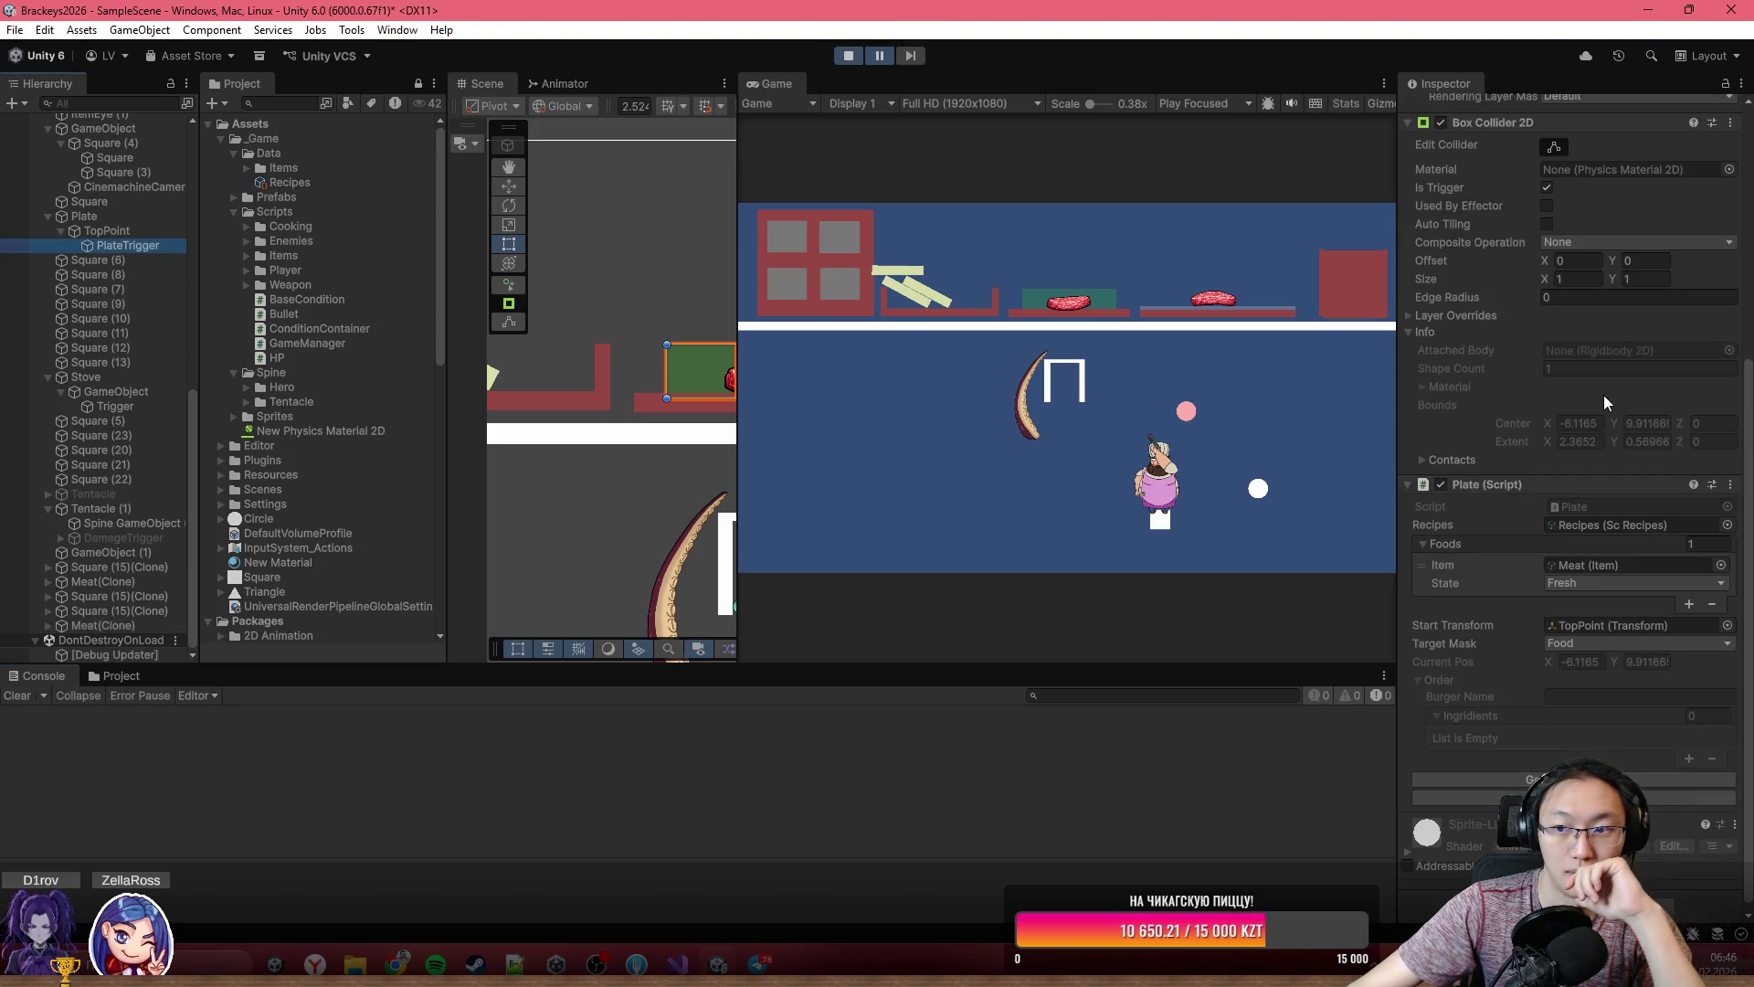
scroll(1603, 605, down, 3)
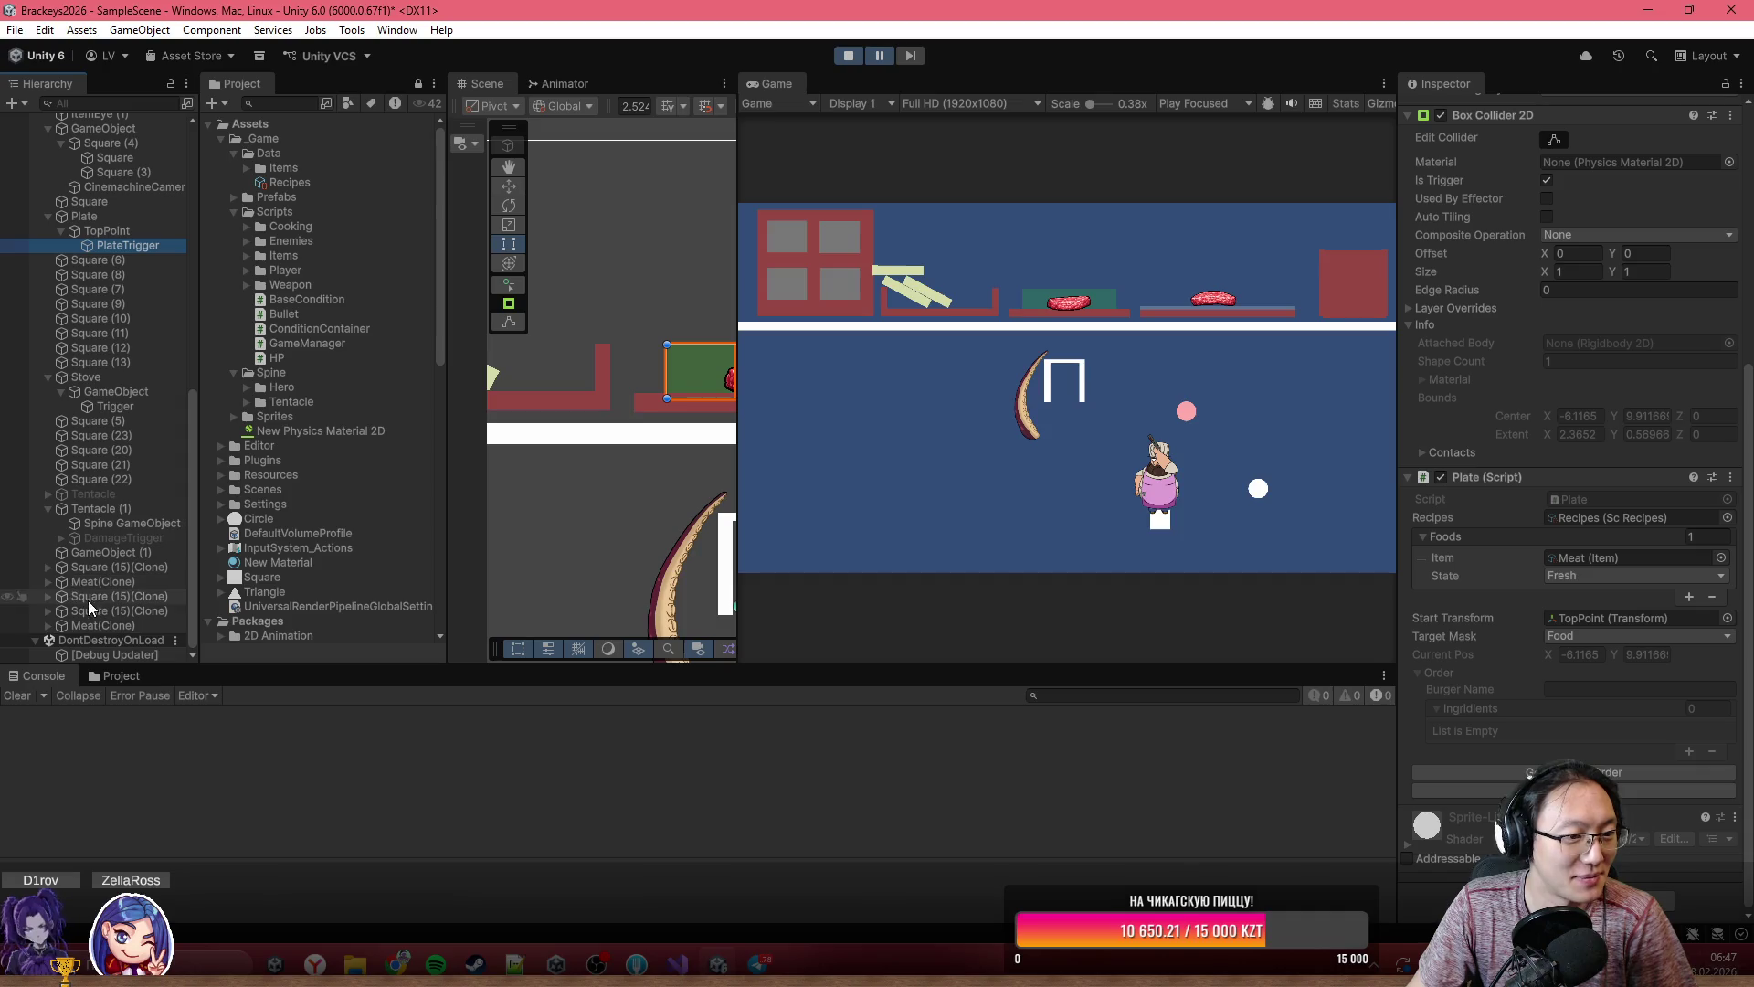
click(104, 625)
scroll(1619, 627, down, 6)
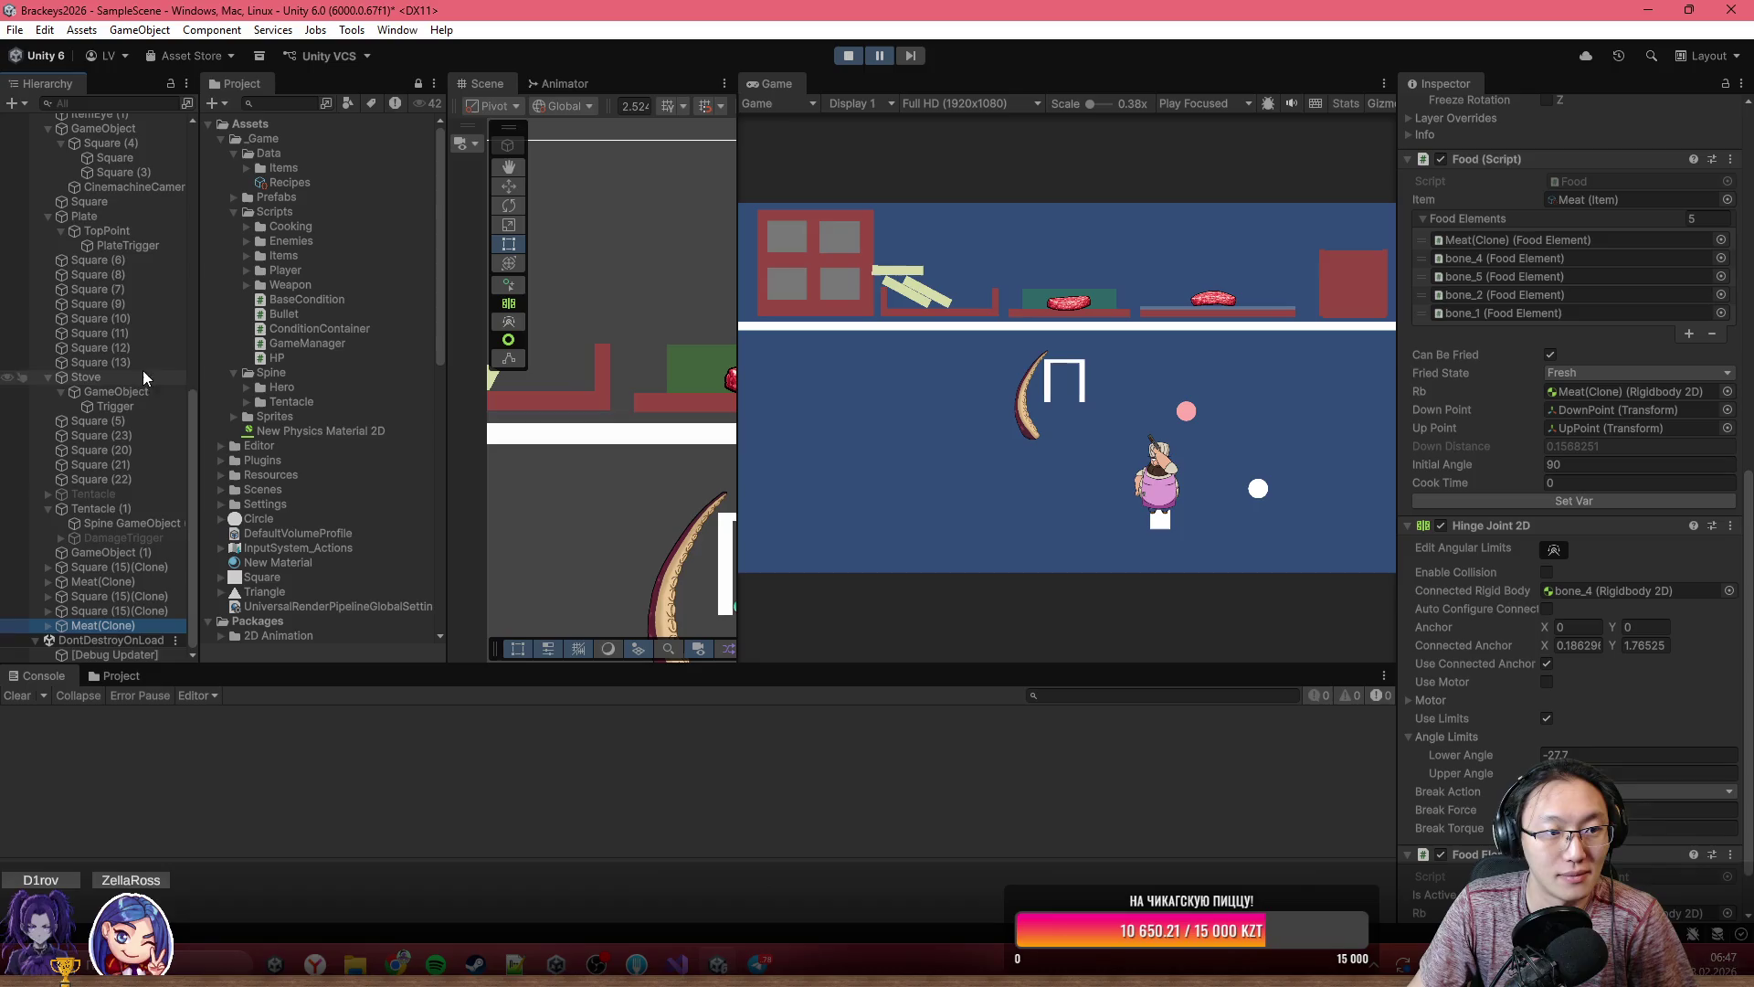
click(142, 245)
click(134, 403)
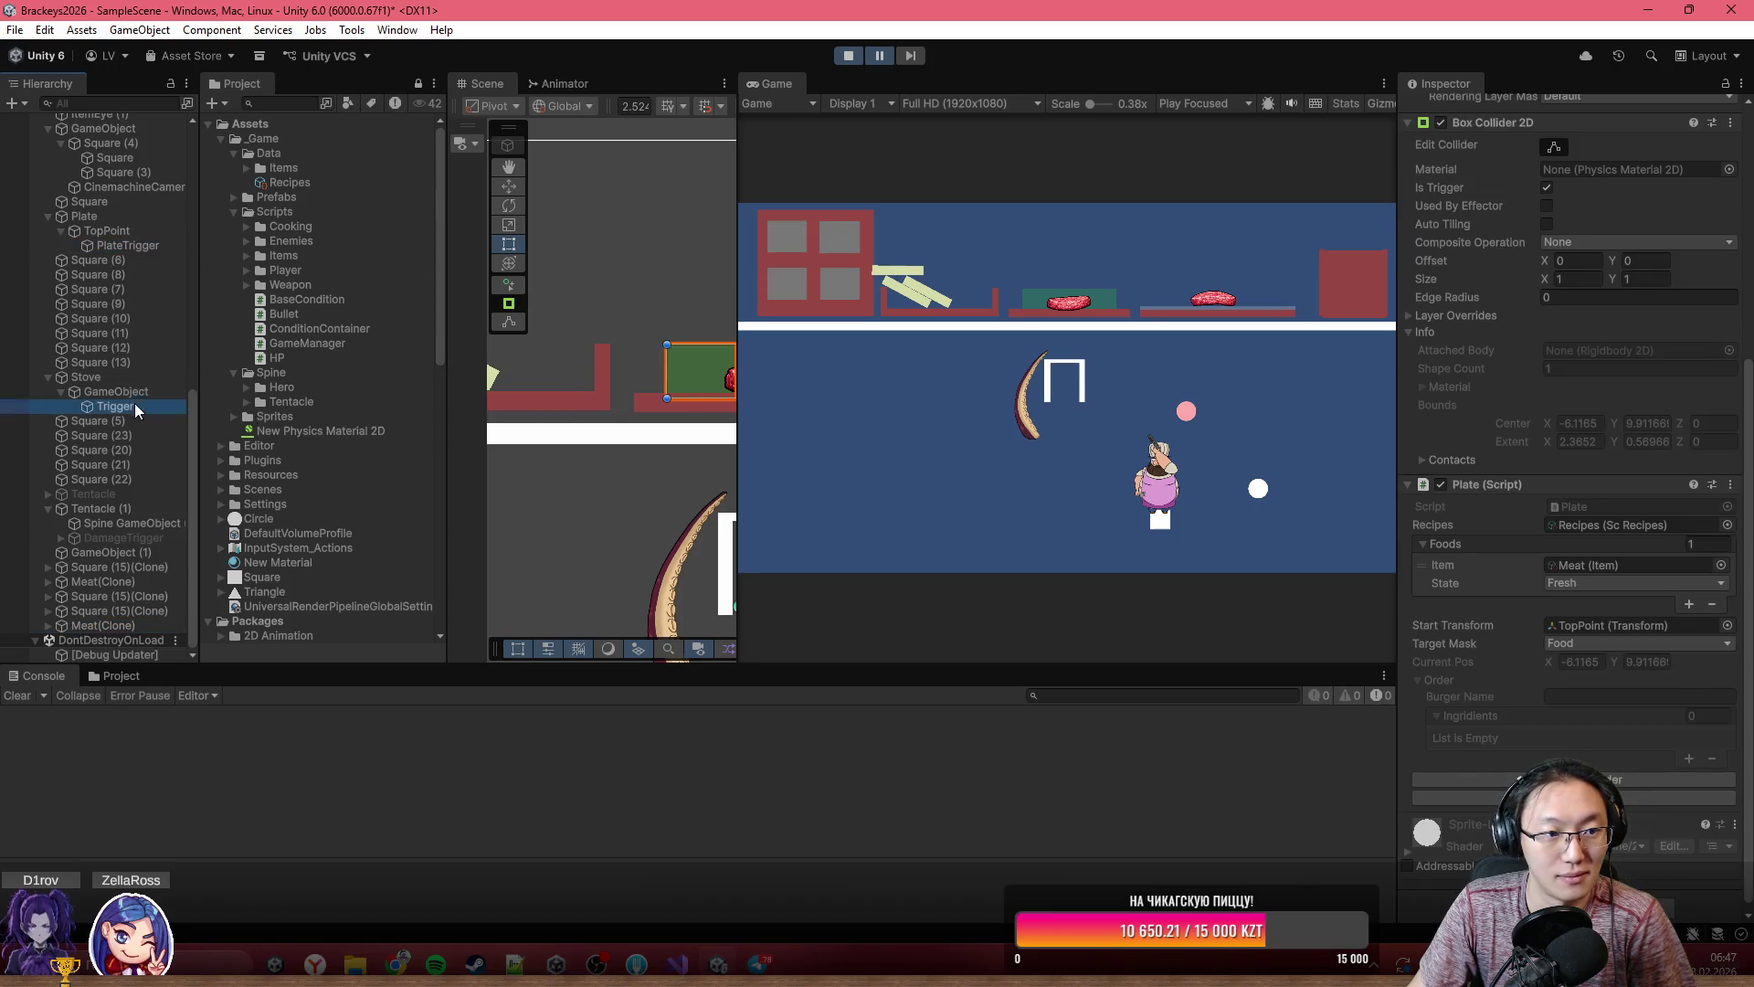
scroll(1587, 365, up, 5)
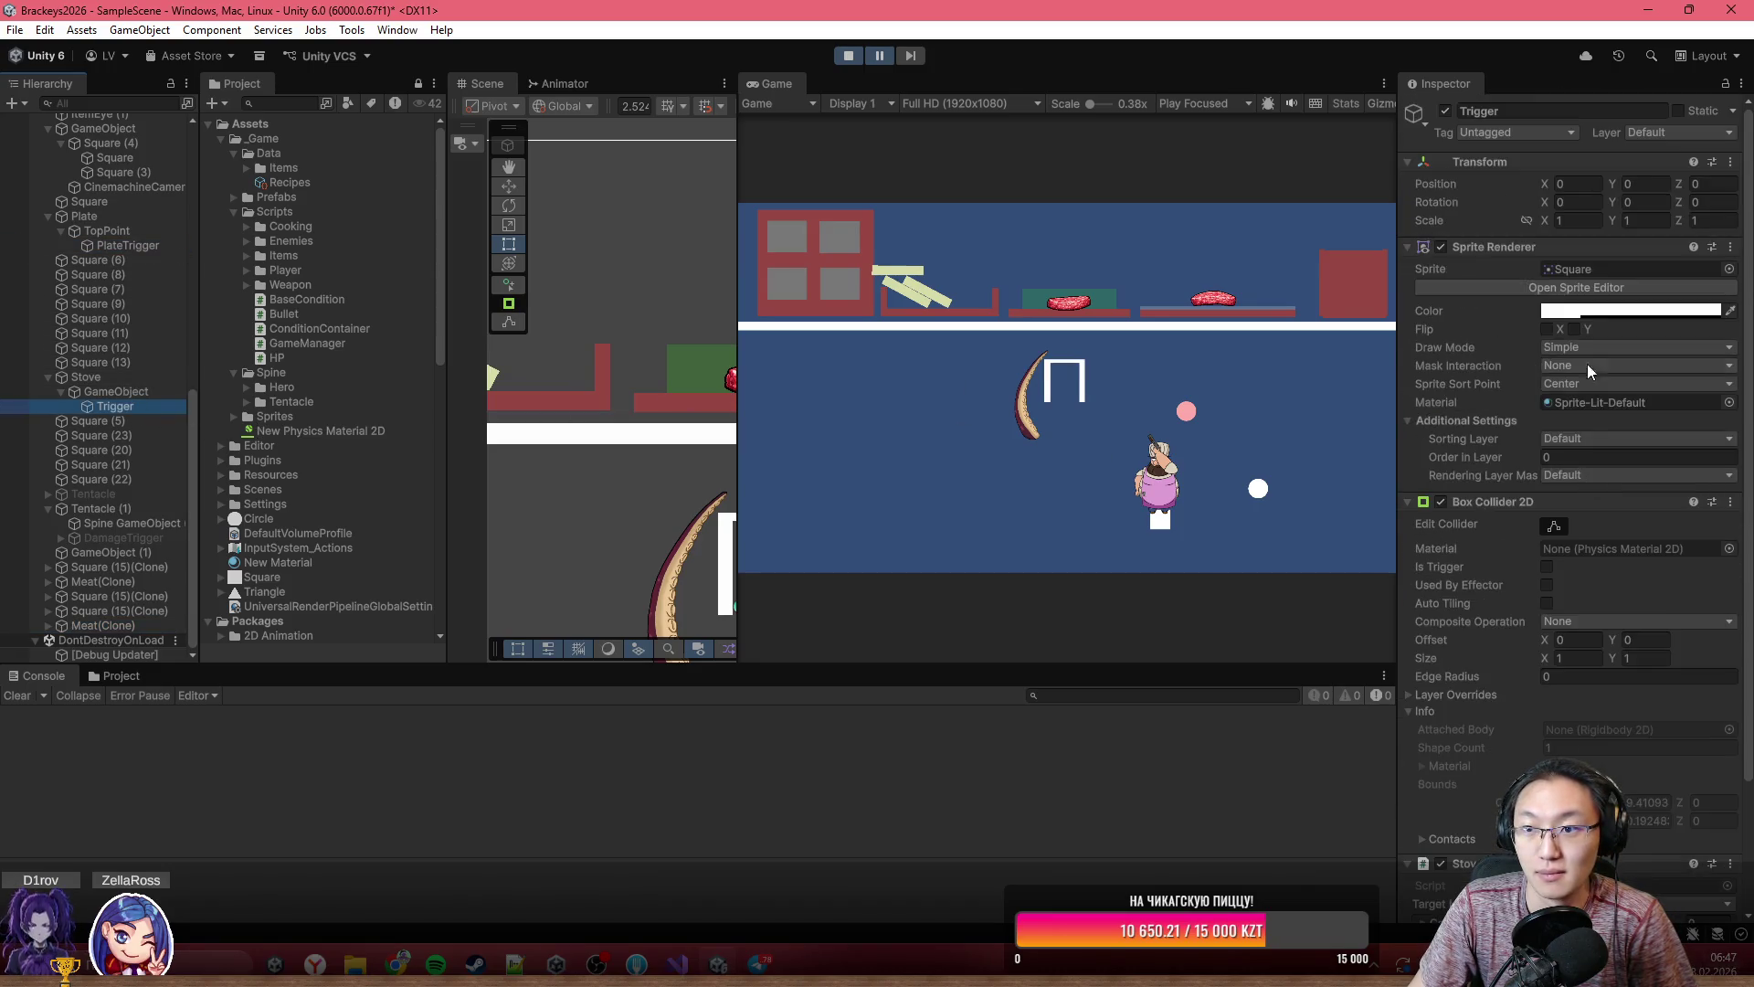
scroll(1571, 438, down, 3)
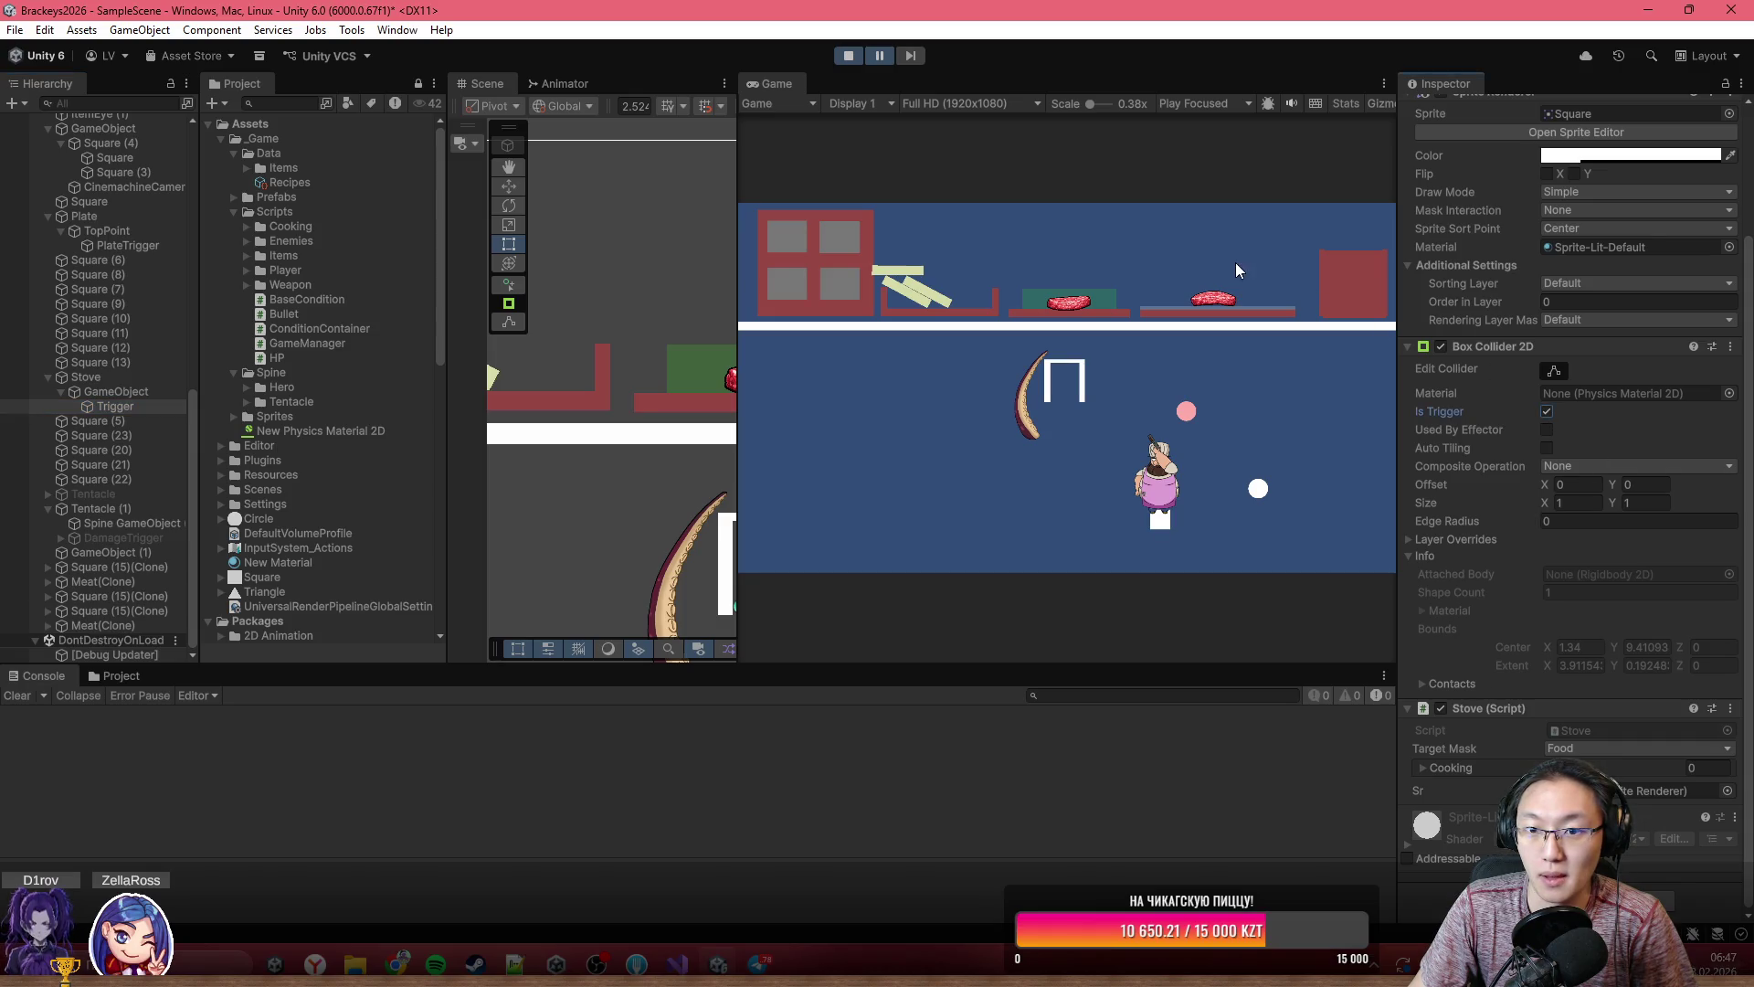
- Show Meat(Clone)'s Food (Script), pause with Cook Time at 13.08203, and switch to Visual Studio
click(70, 625)
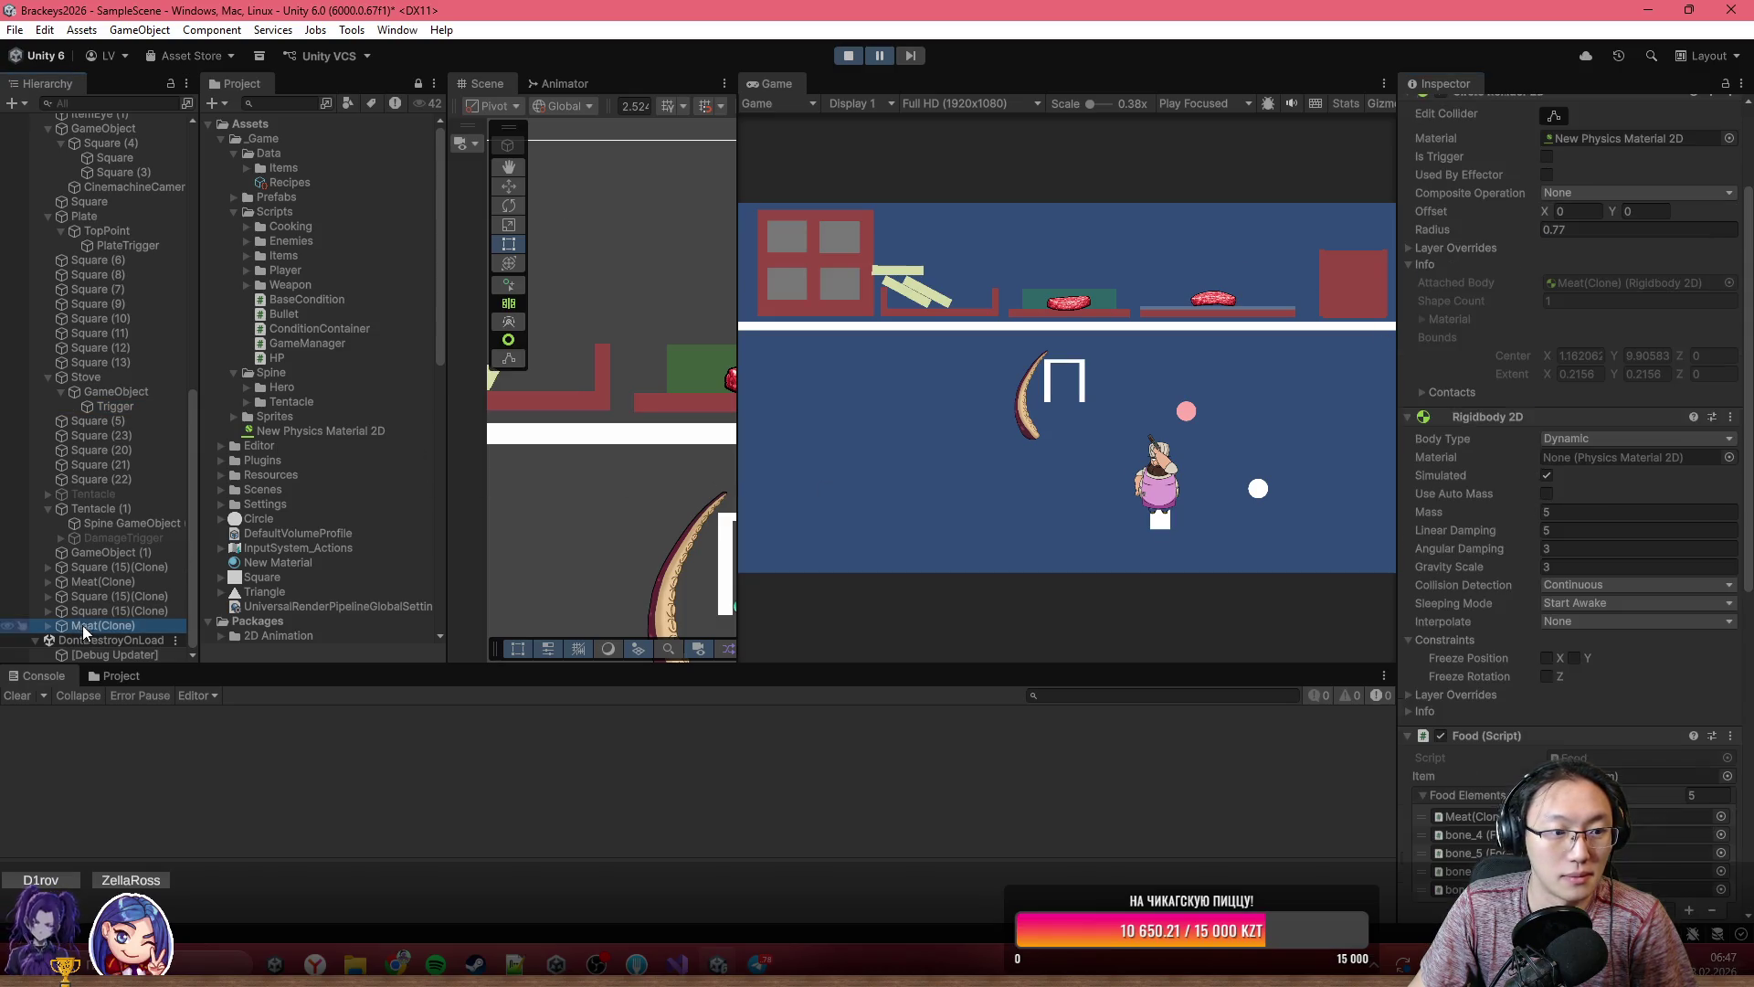
scroll(1588, 628, down, 10)
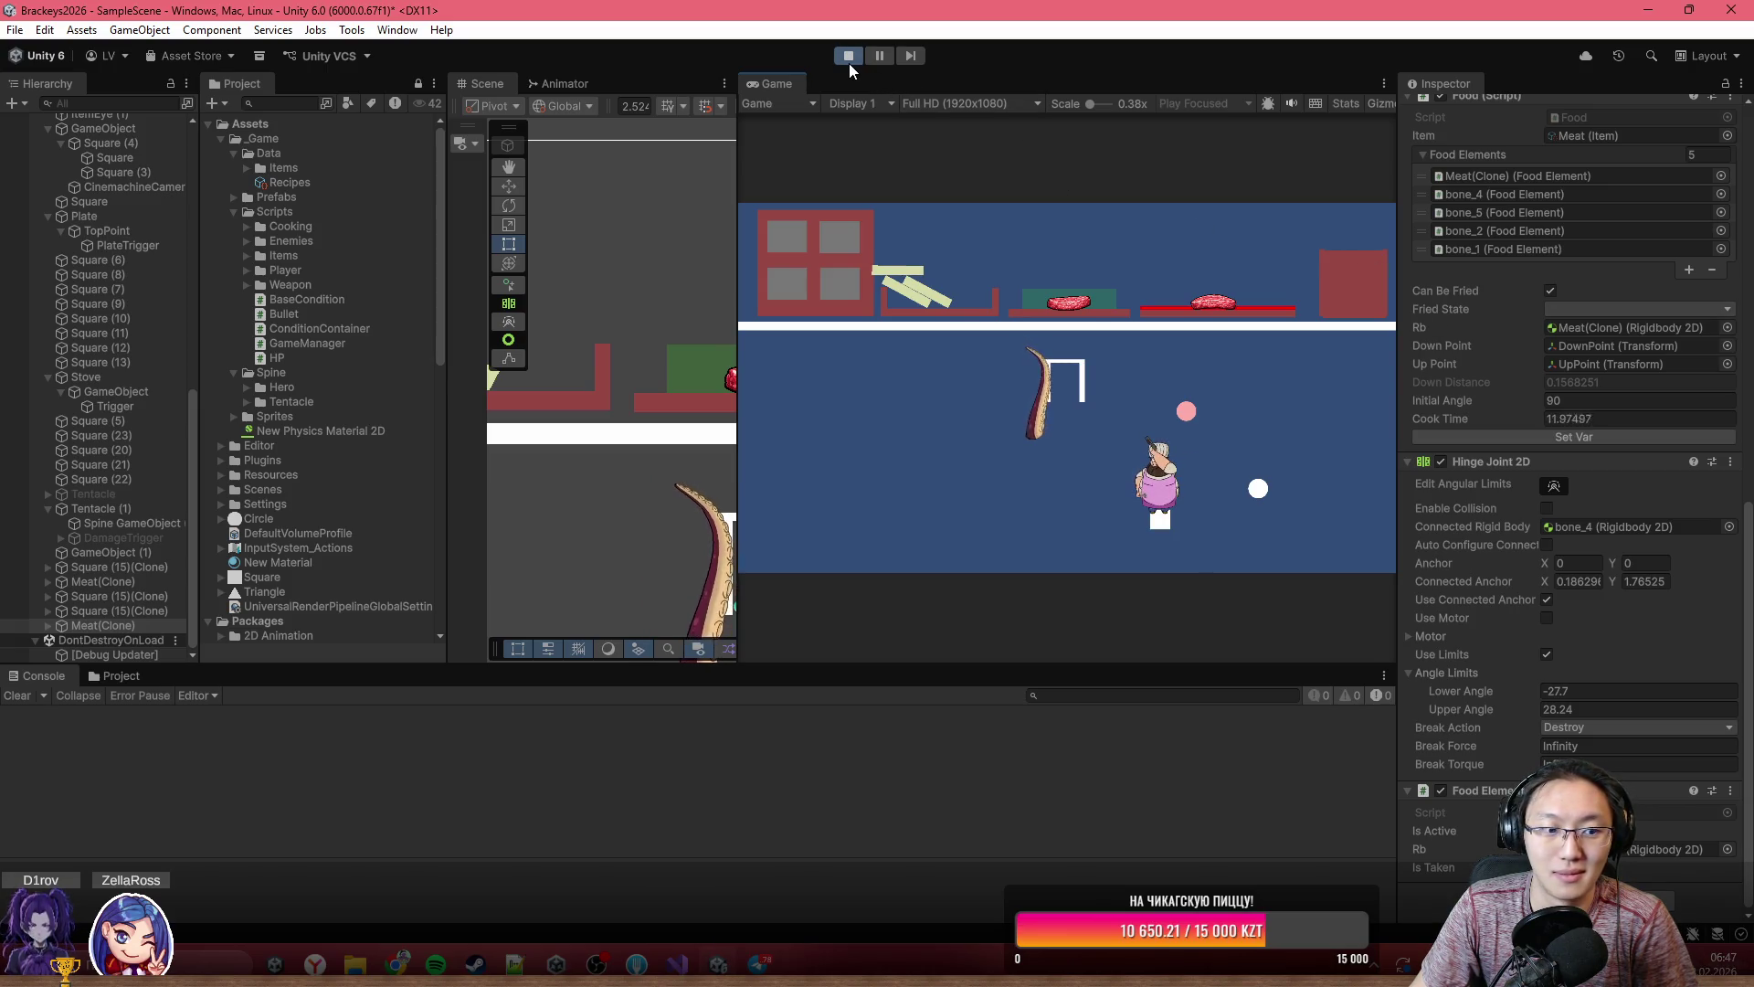
click(880, 57)
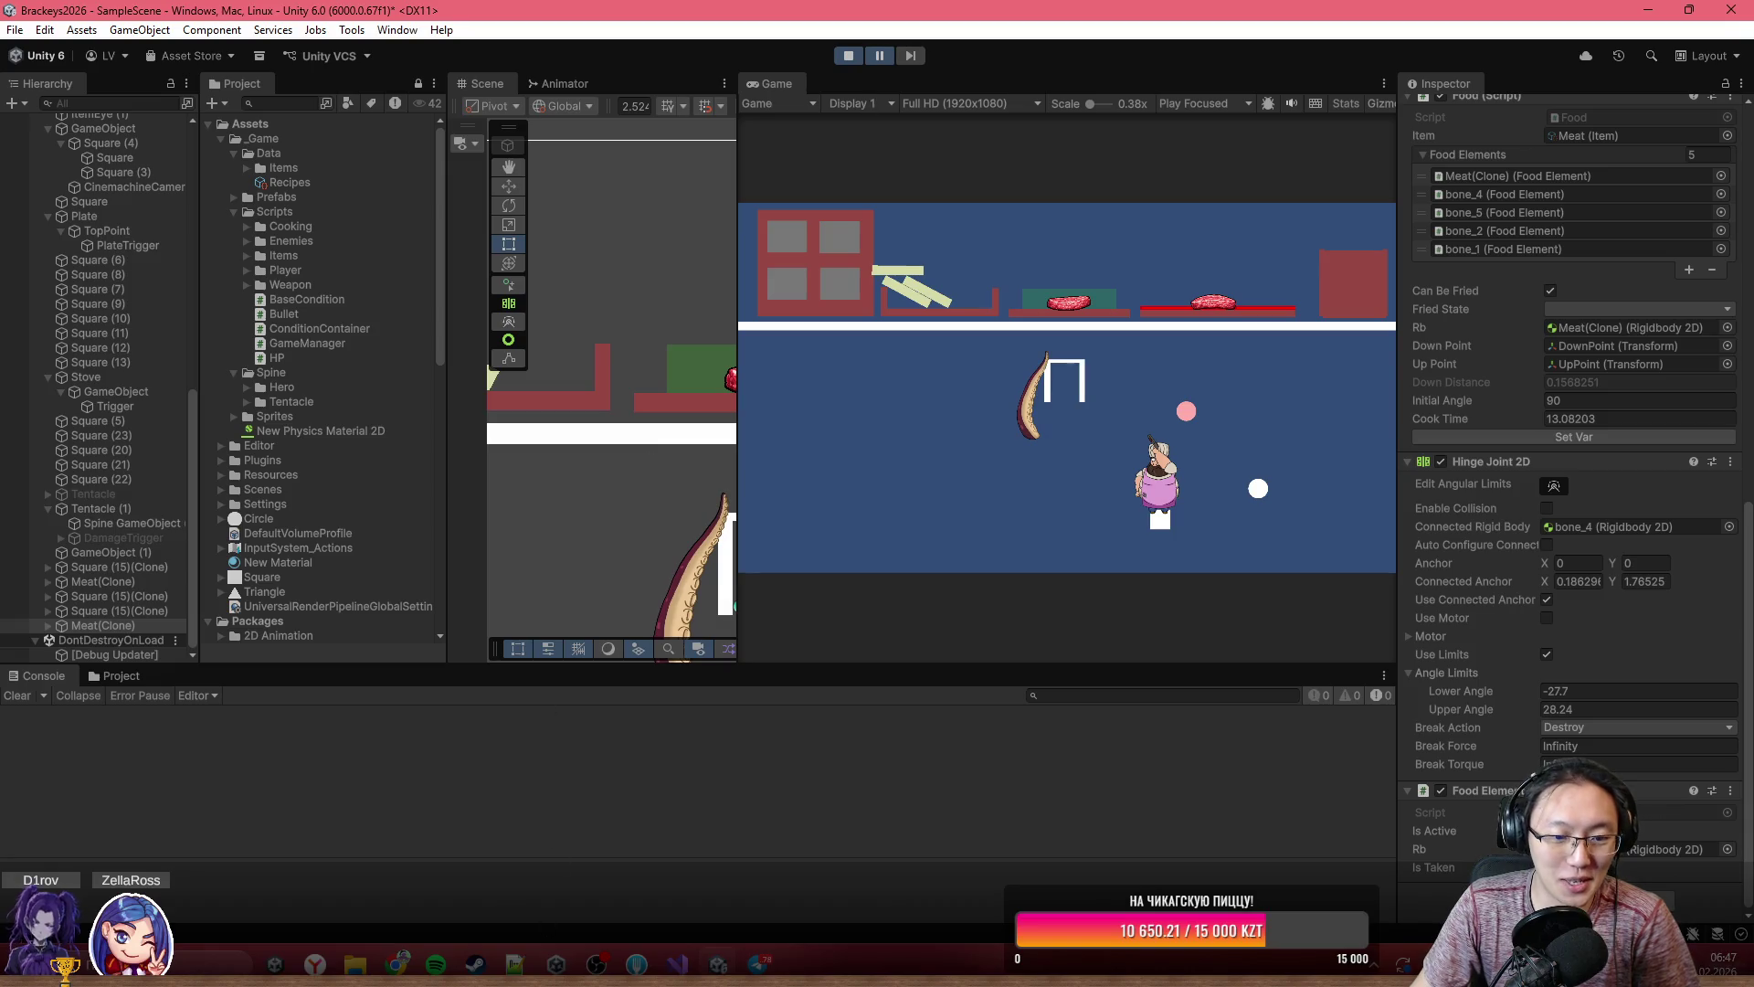
click(677, 964)
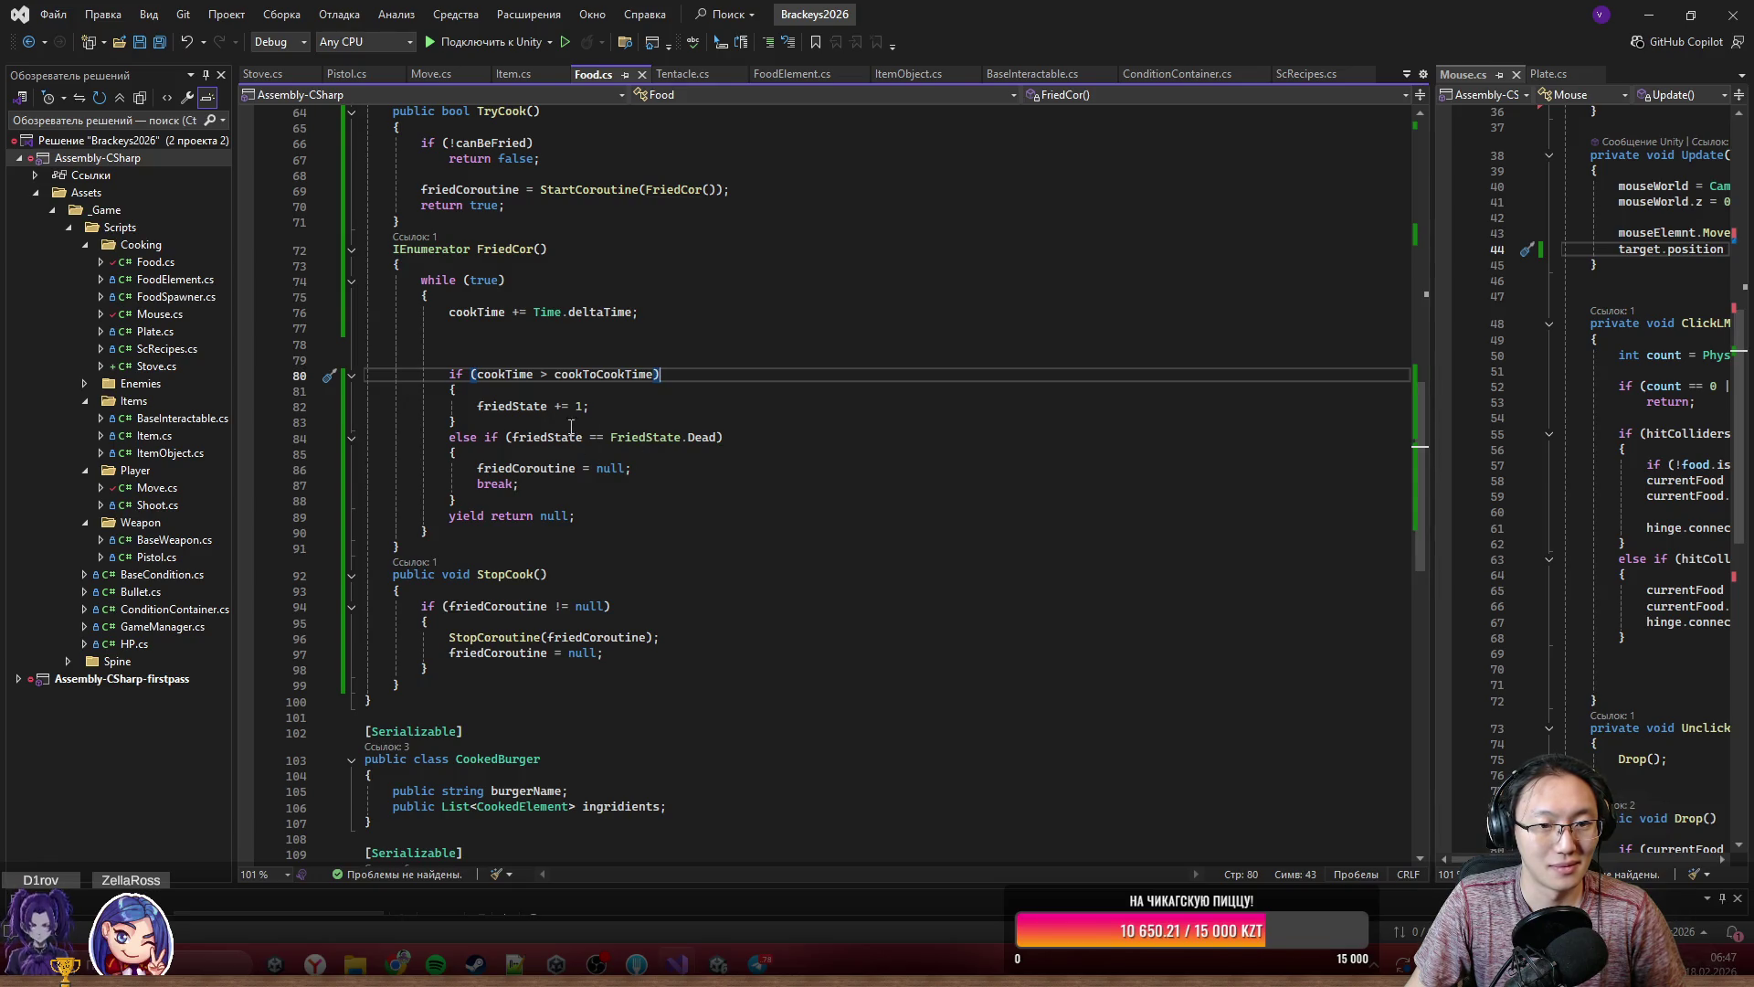
- Add 'cookTime = 0;' after 'friedState += 1;' in FriedCor, save Food.cs, and return to Unity
click(619, 406)
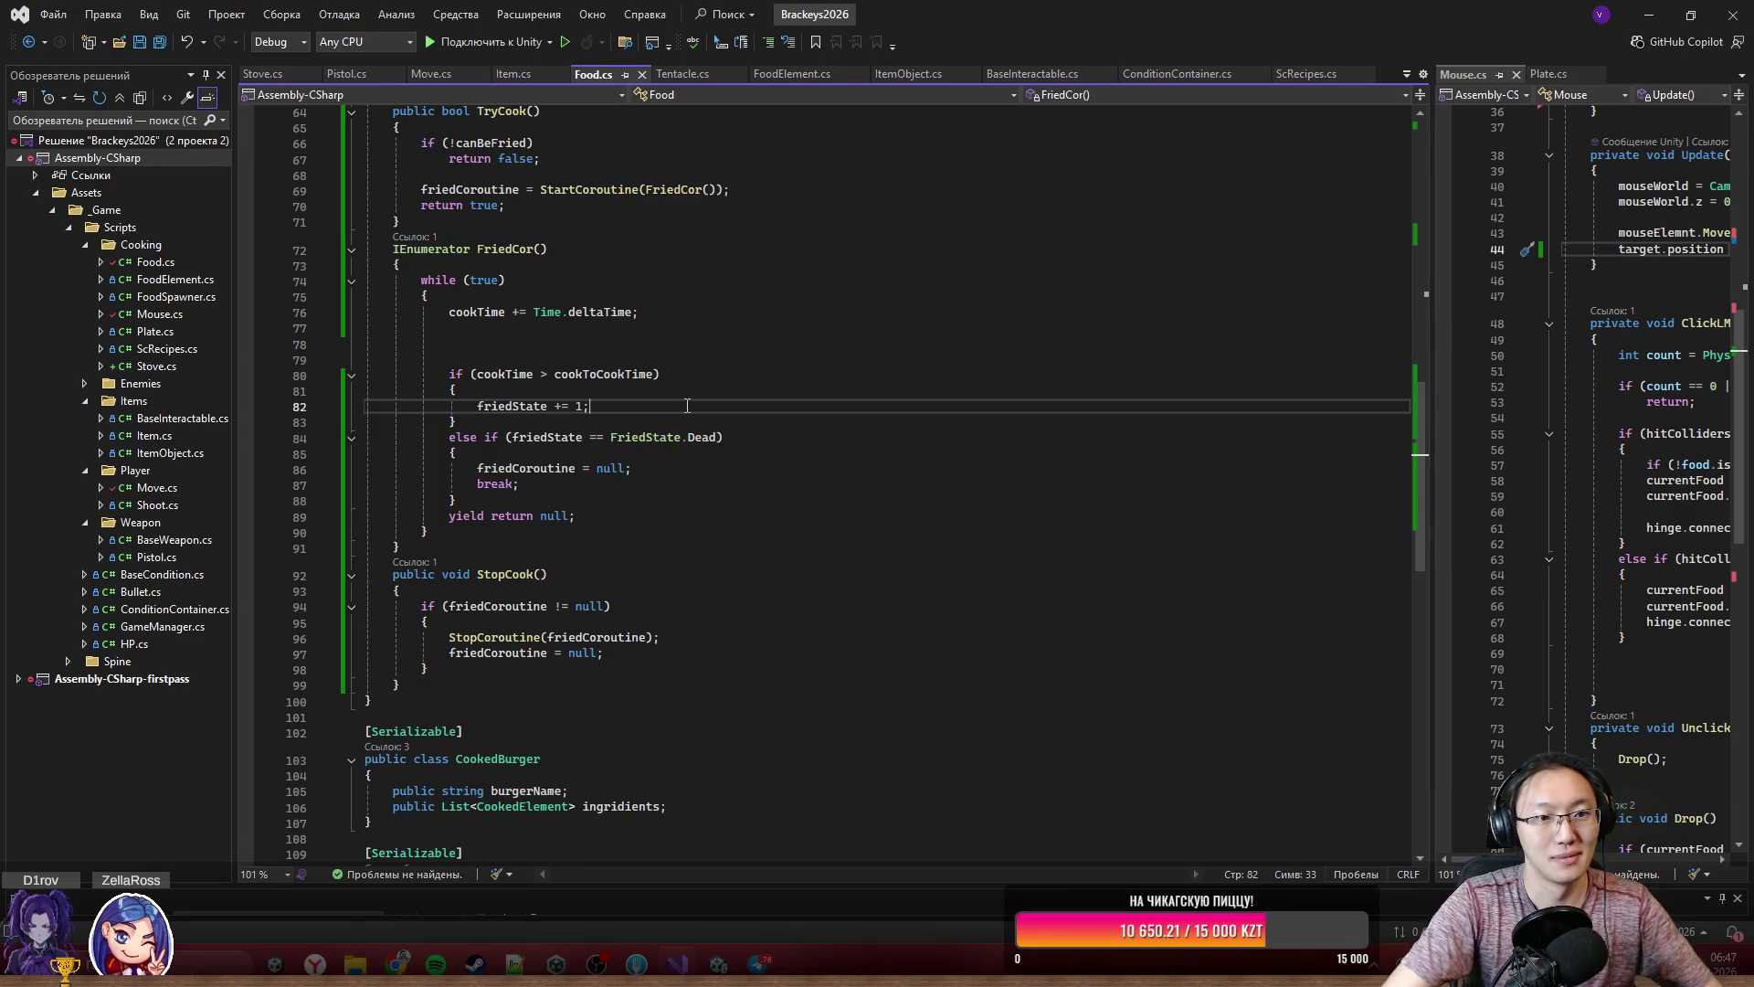
key(Return)
text(co)
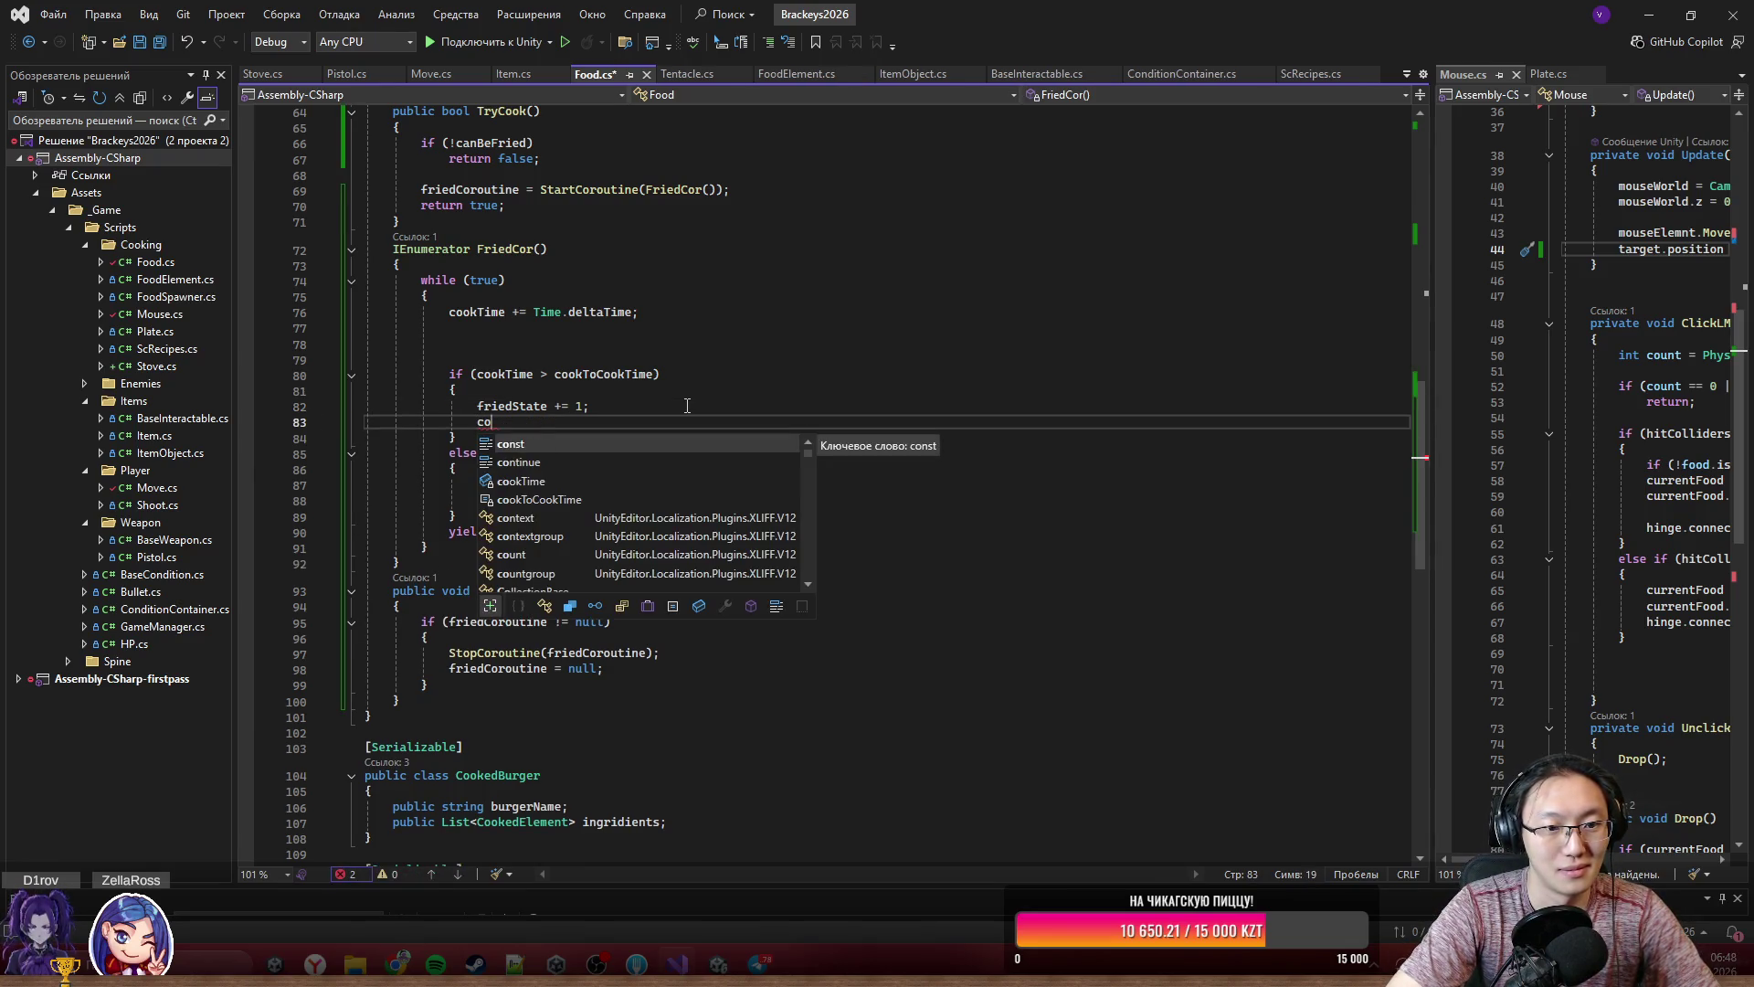
key(Down)
key(Down)
key(Tab)
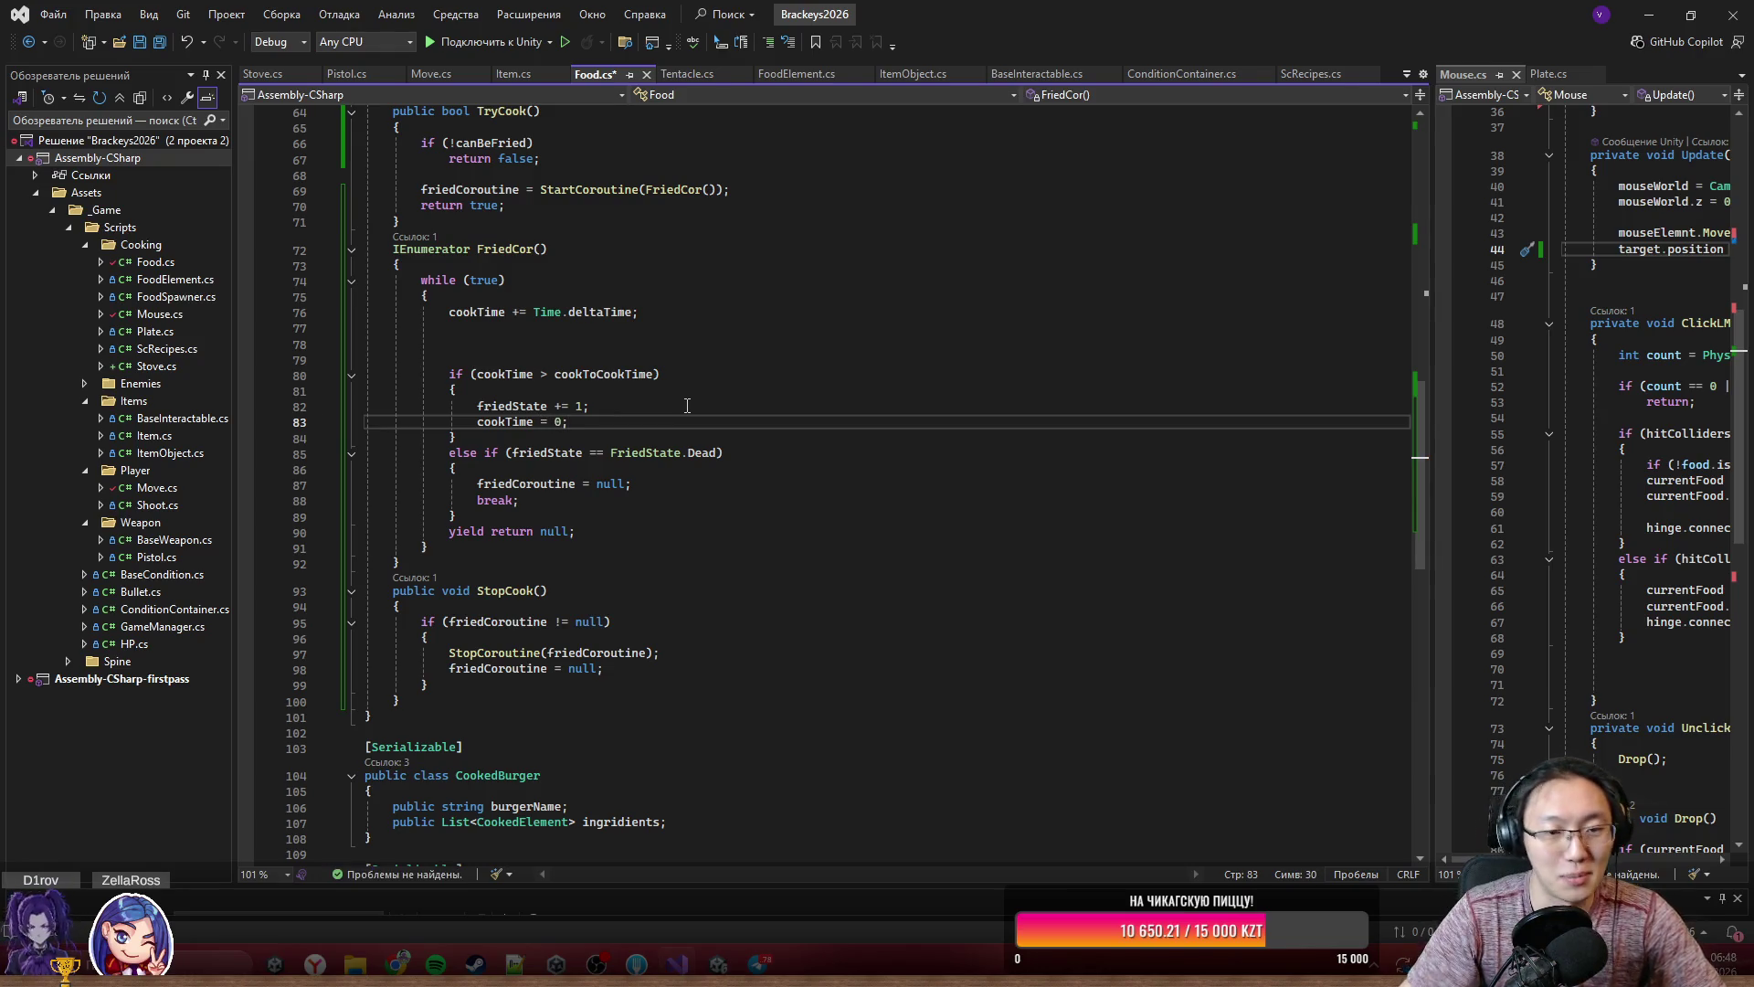
key(ctrl+s)
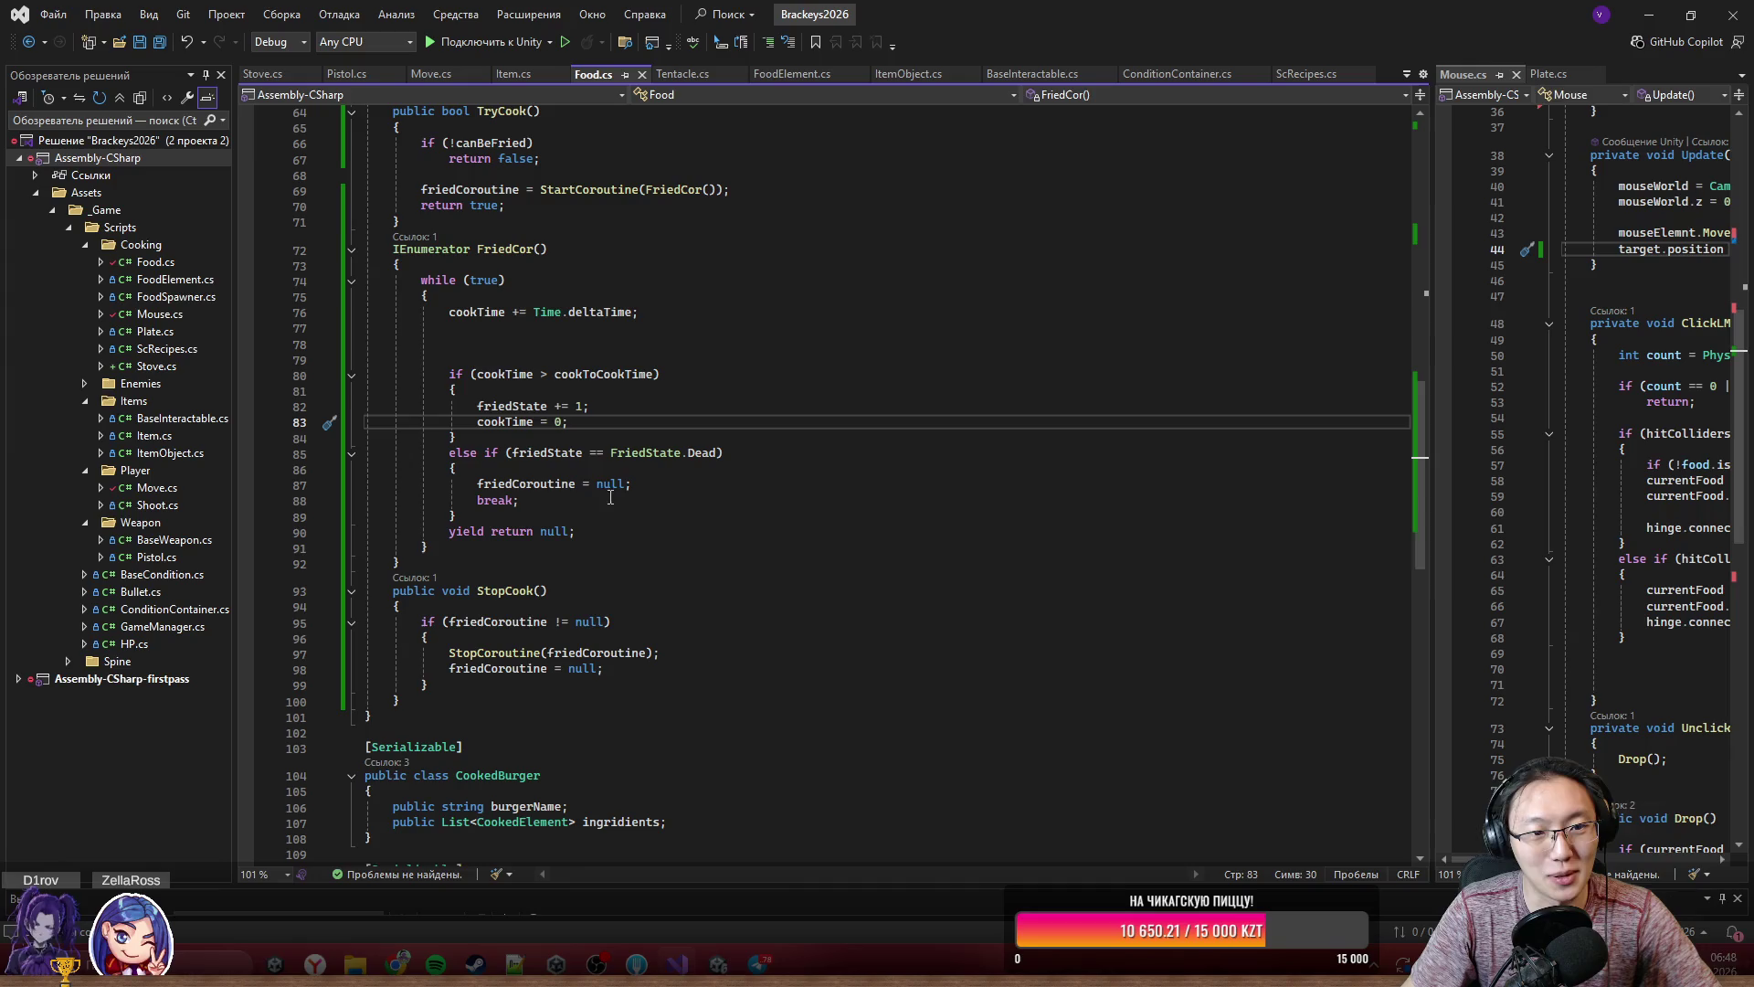
key(alt+Tab)
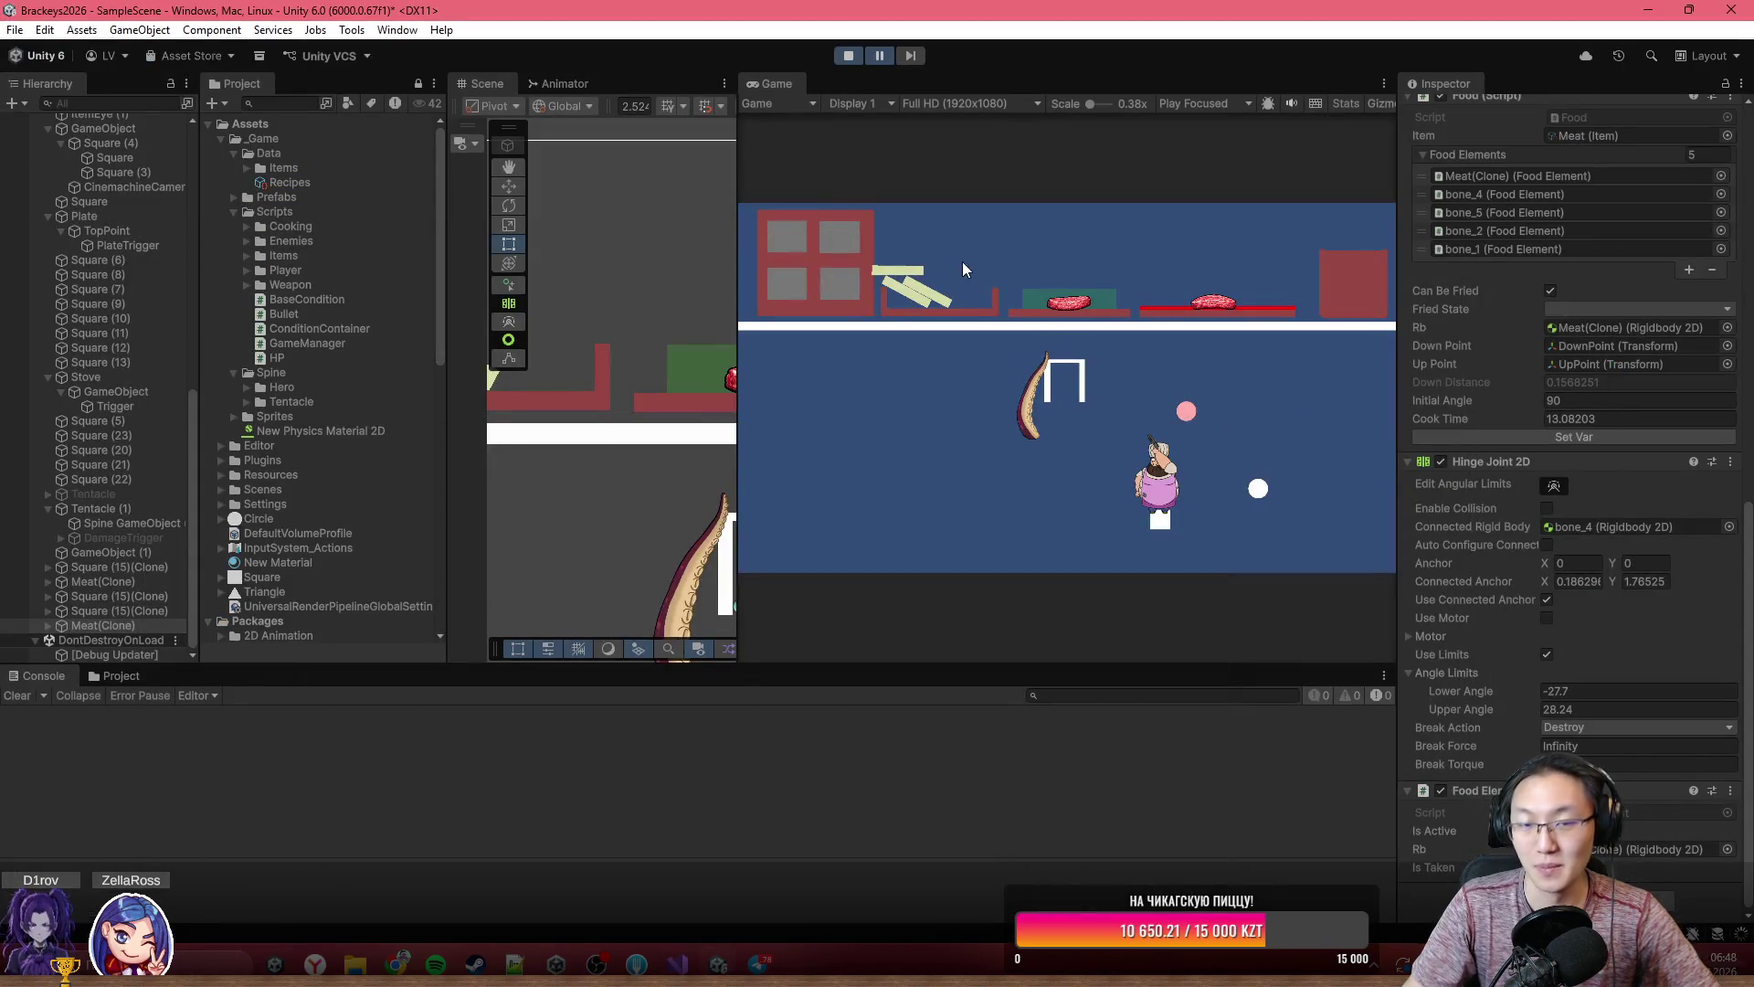
- Stop Play mode to reload the updated script, then start the game again
click(850, 56)
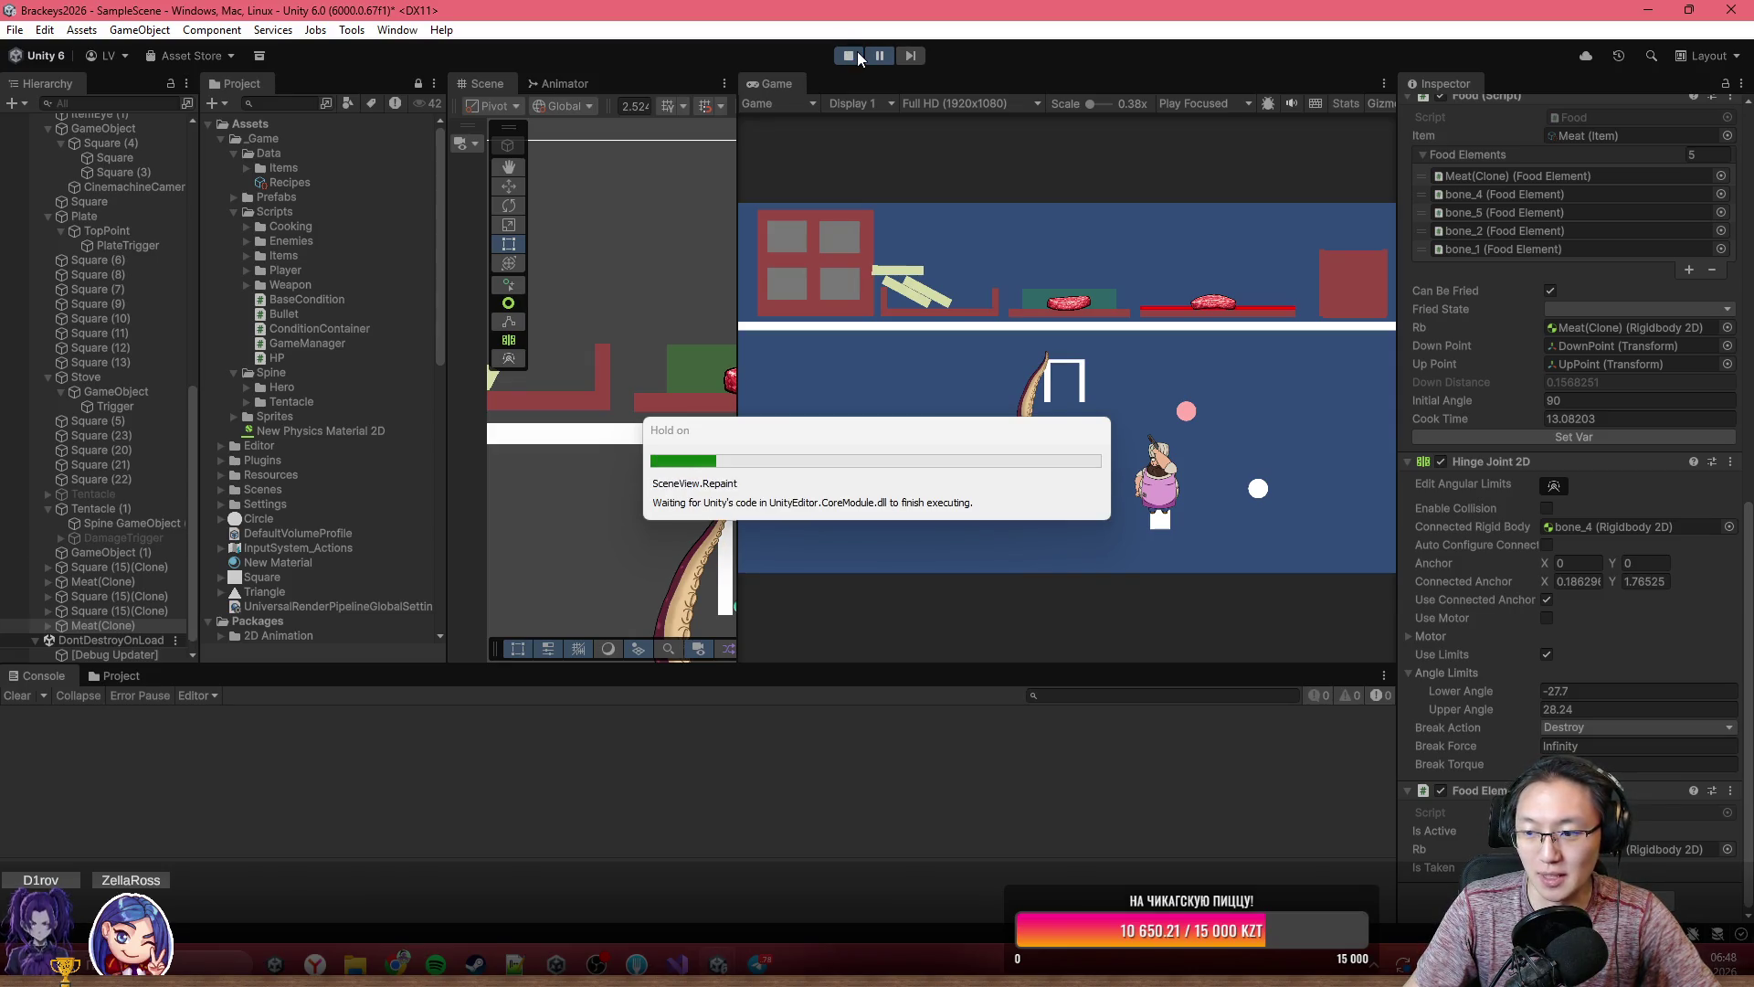
click(859, 59)
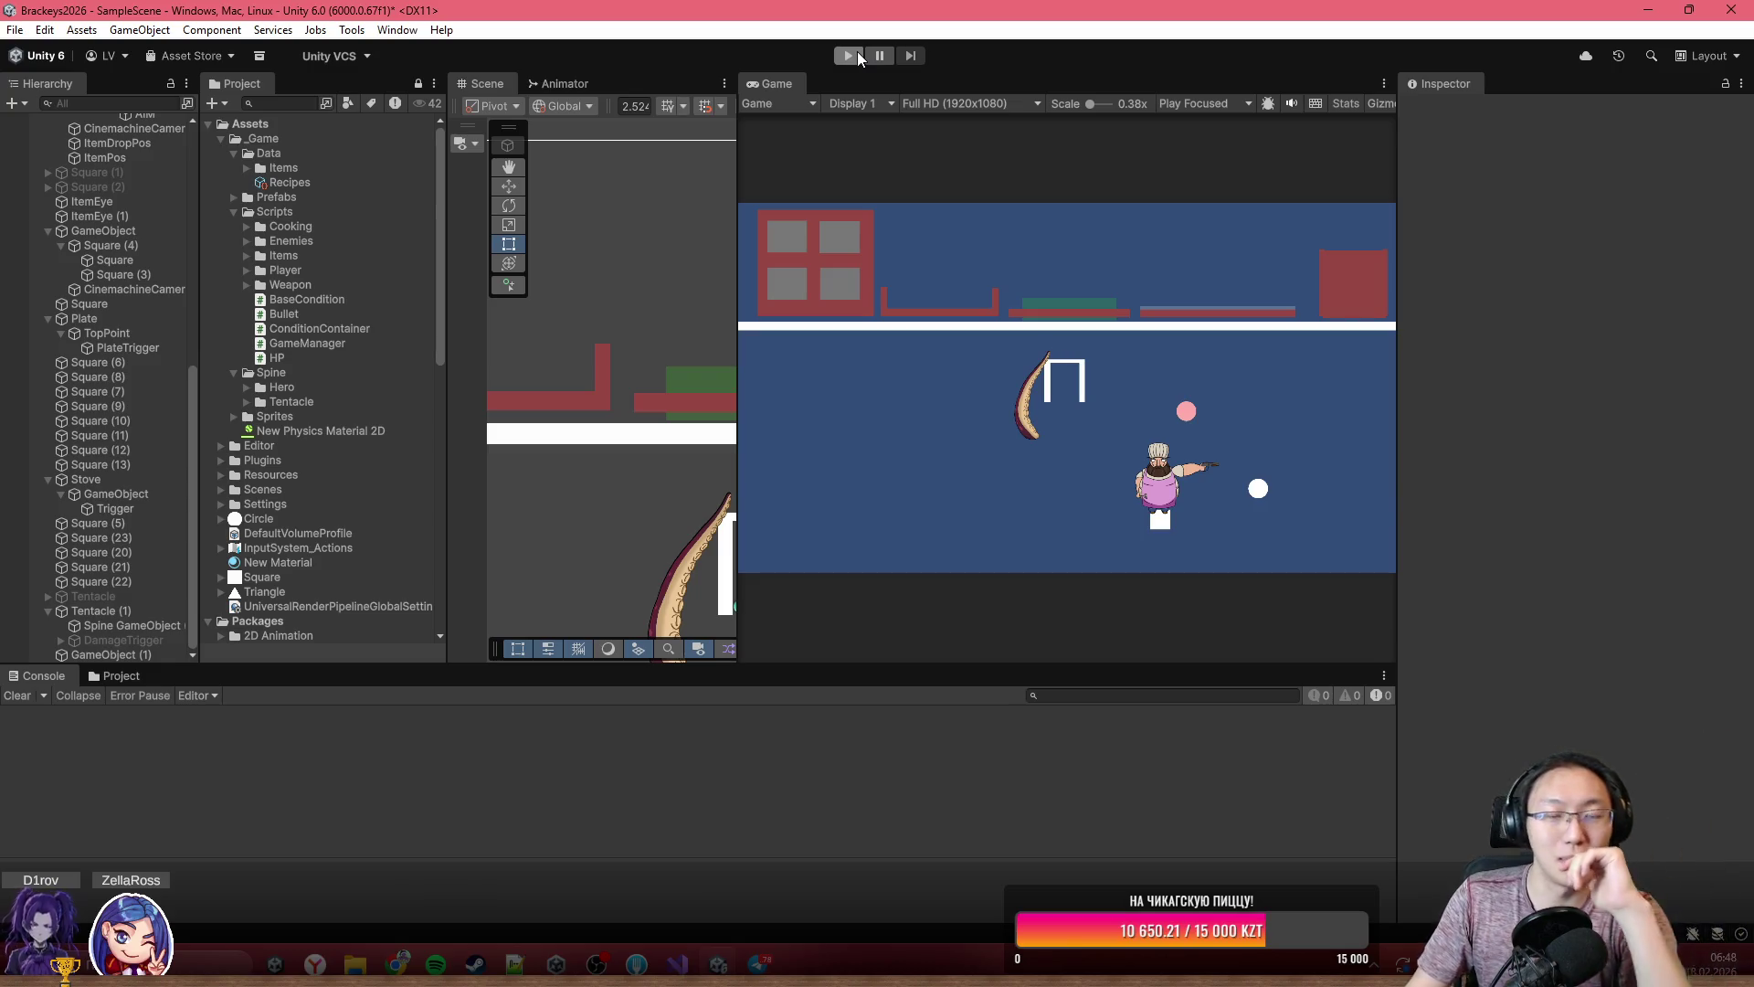
click(859, 58)
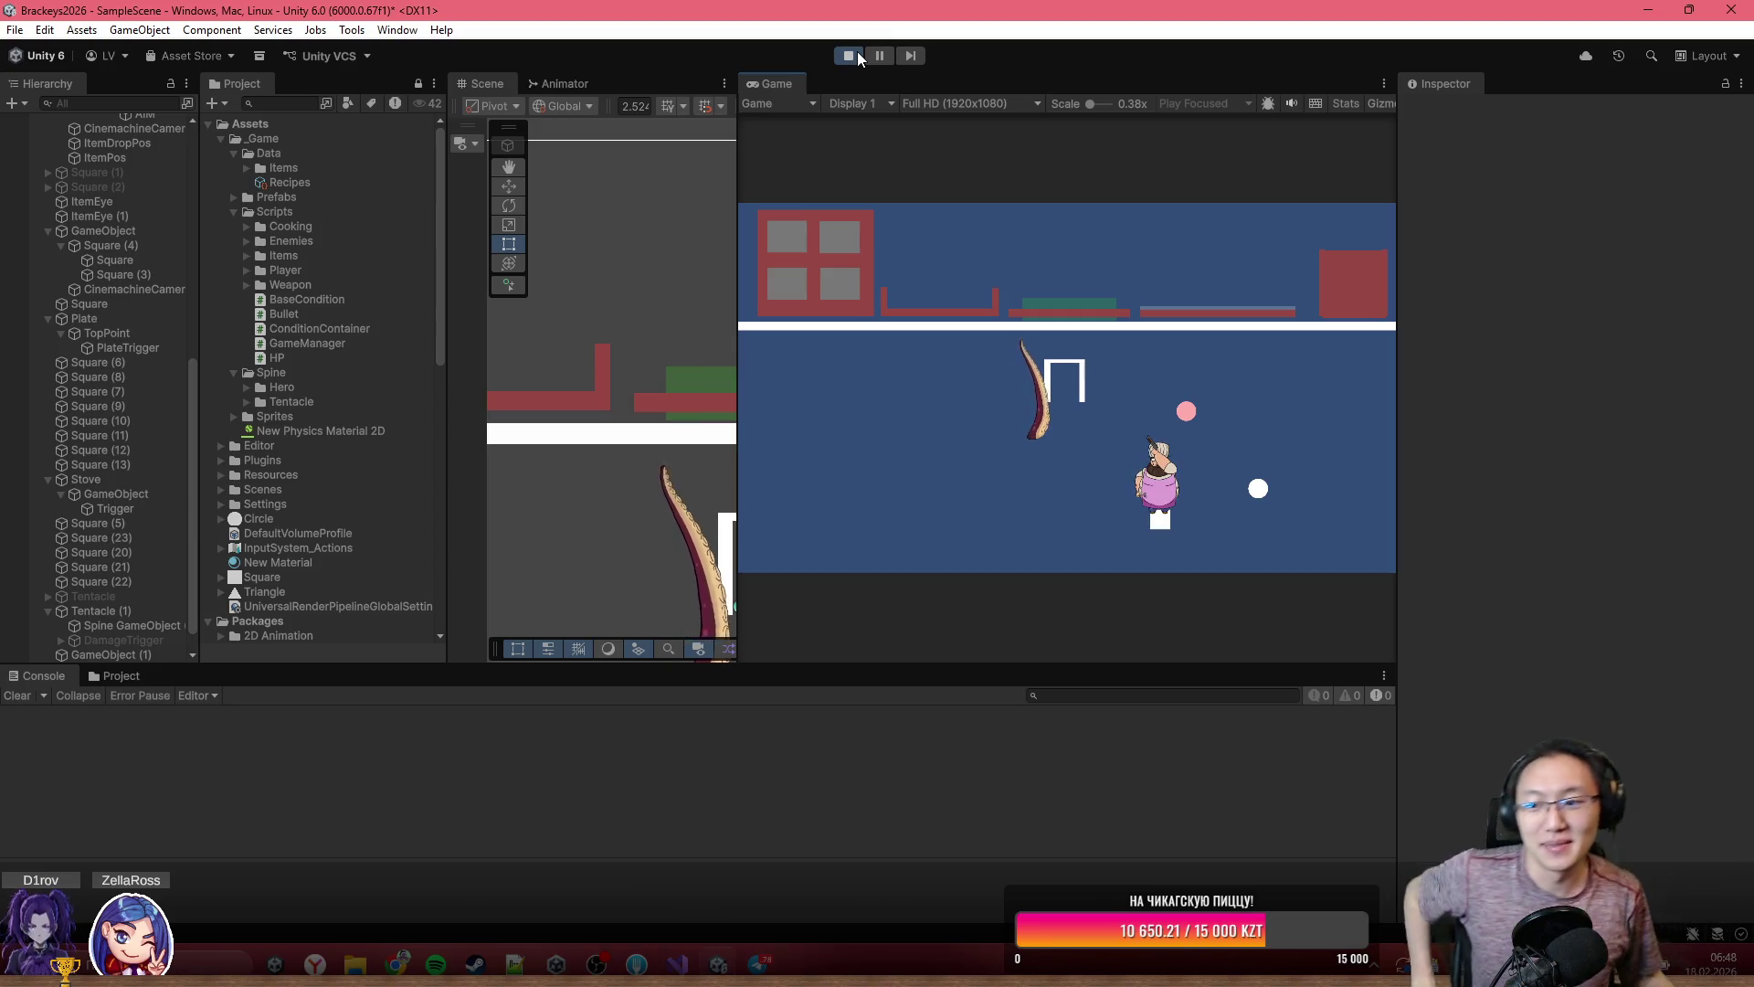
- Fire a few shots, clear the Console, and select the new Meat(Clone) showing Fresh, Cook Time 0
click(778, 95)
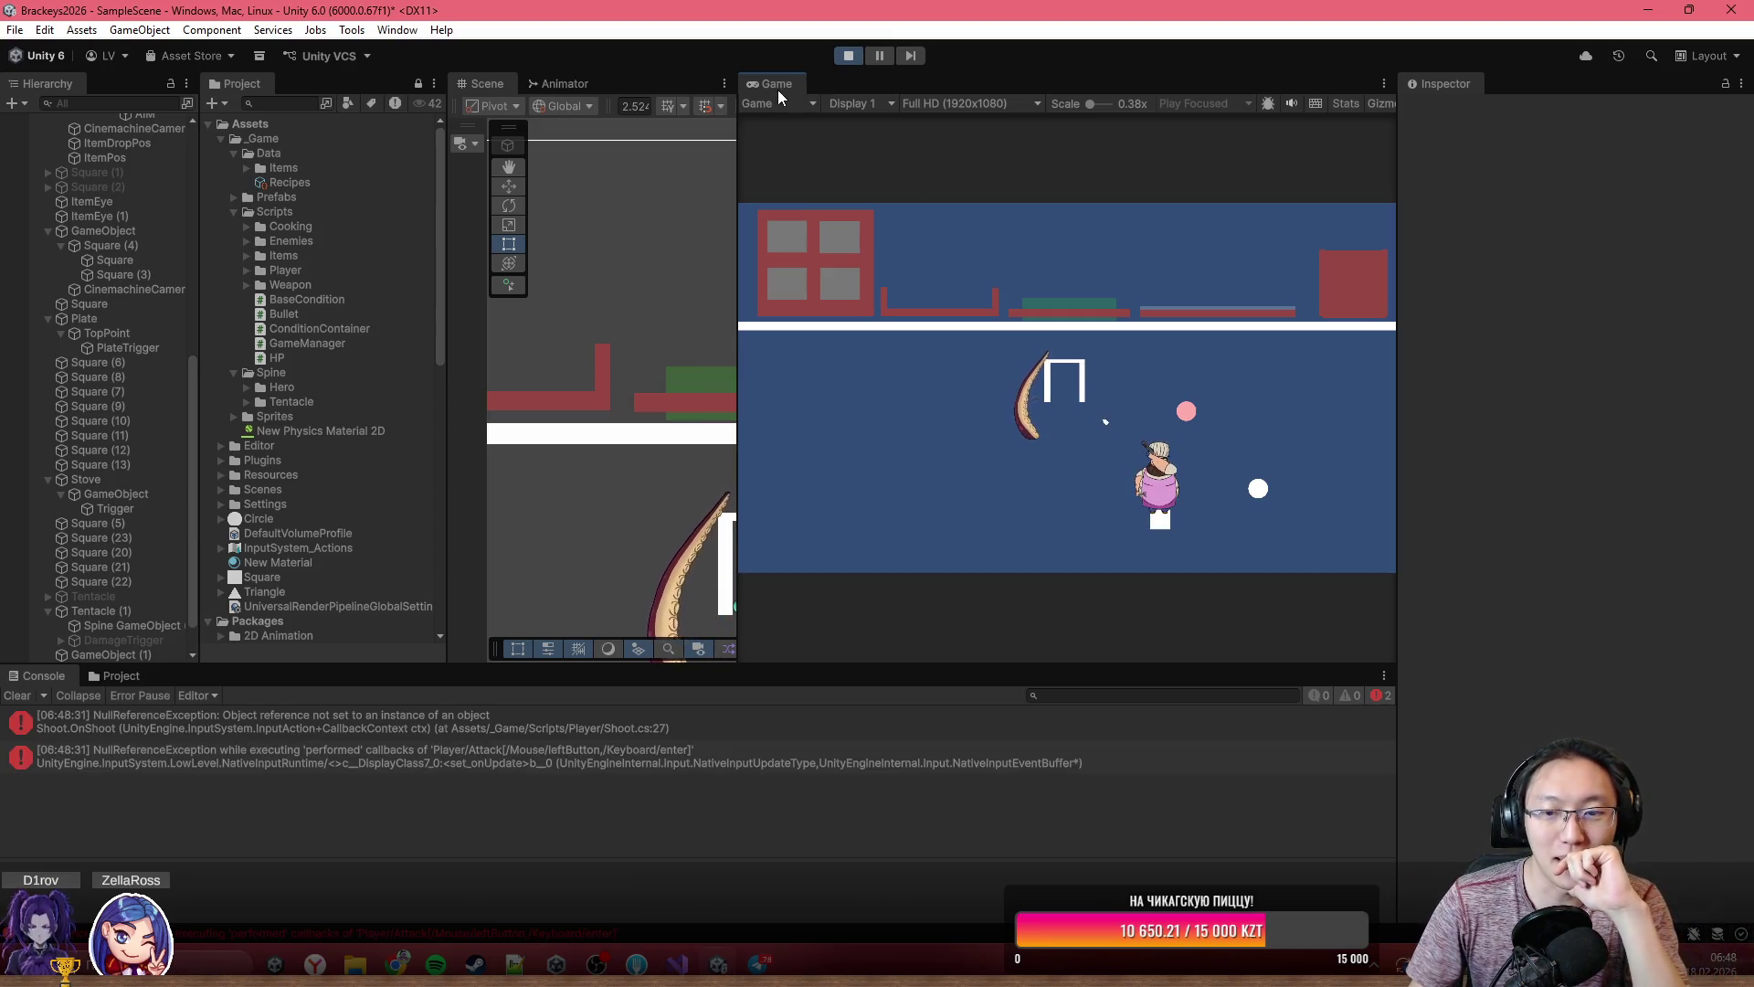
click(782, 254)
click(900, 234)
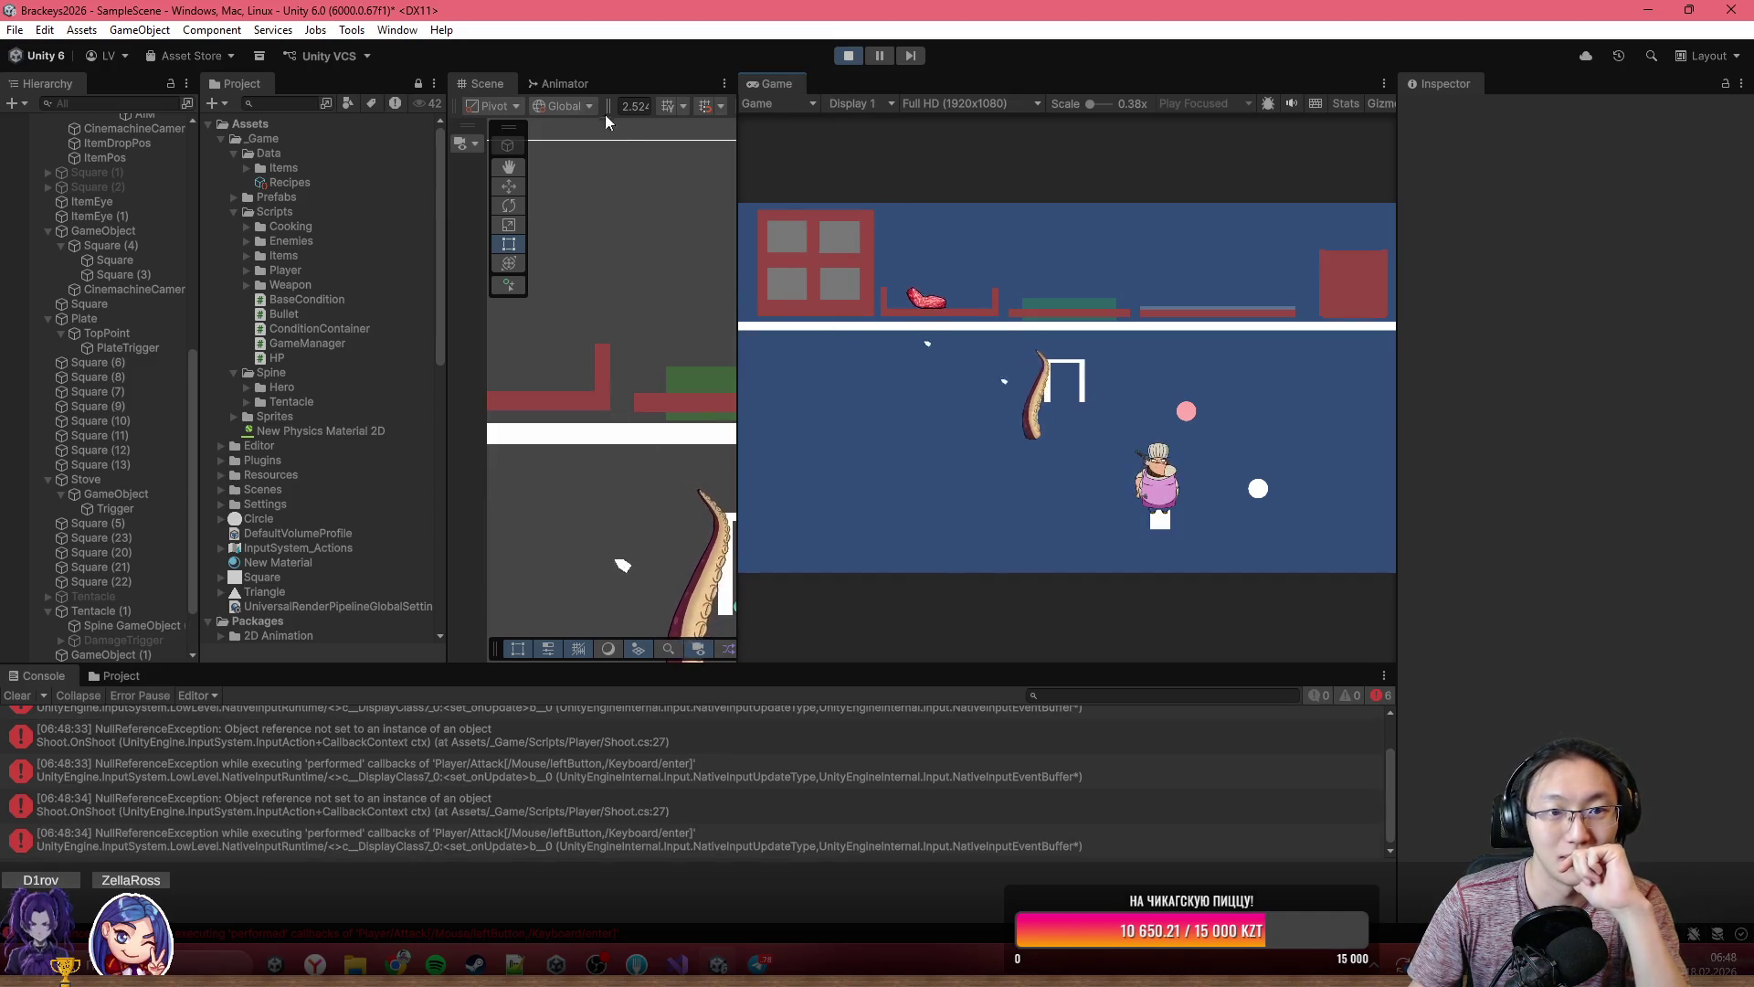
click(16, 696)
scroll(134, 611, down, 3)
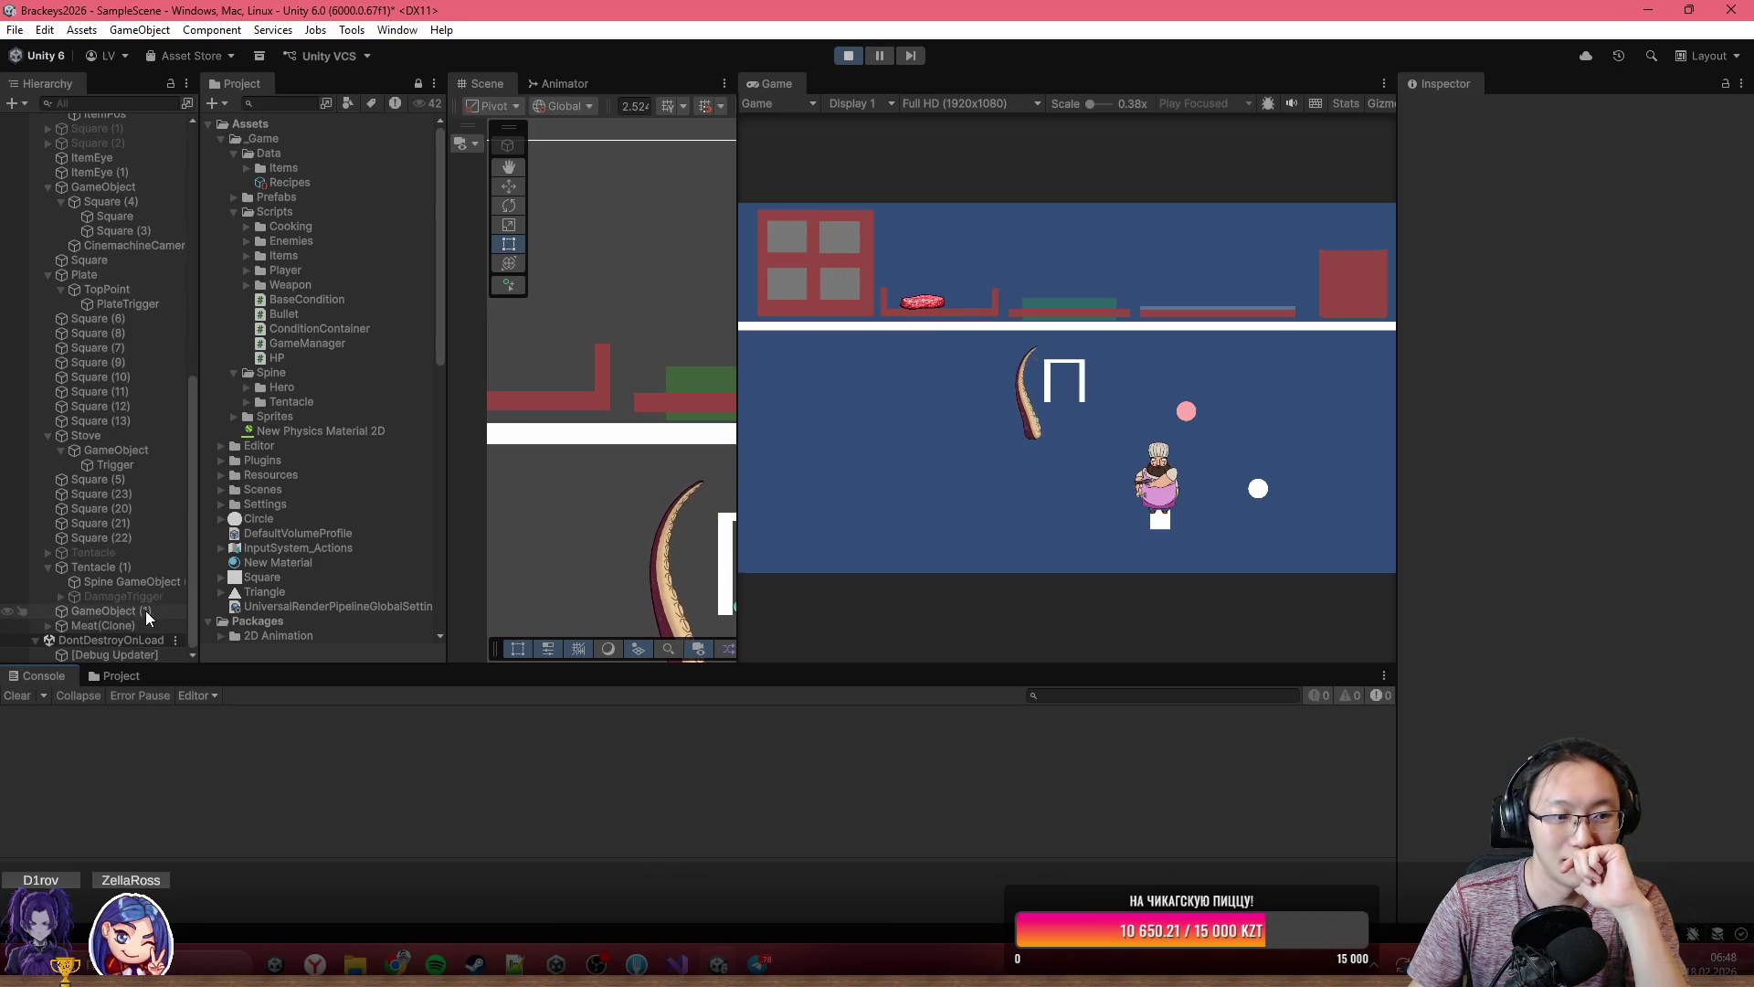
click(145, 621)
scroll(1622, 598, down, 15)
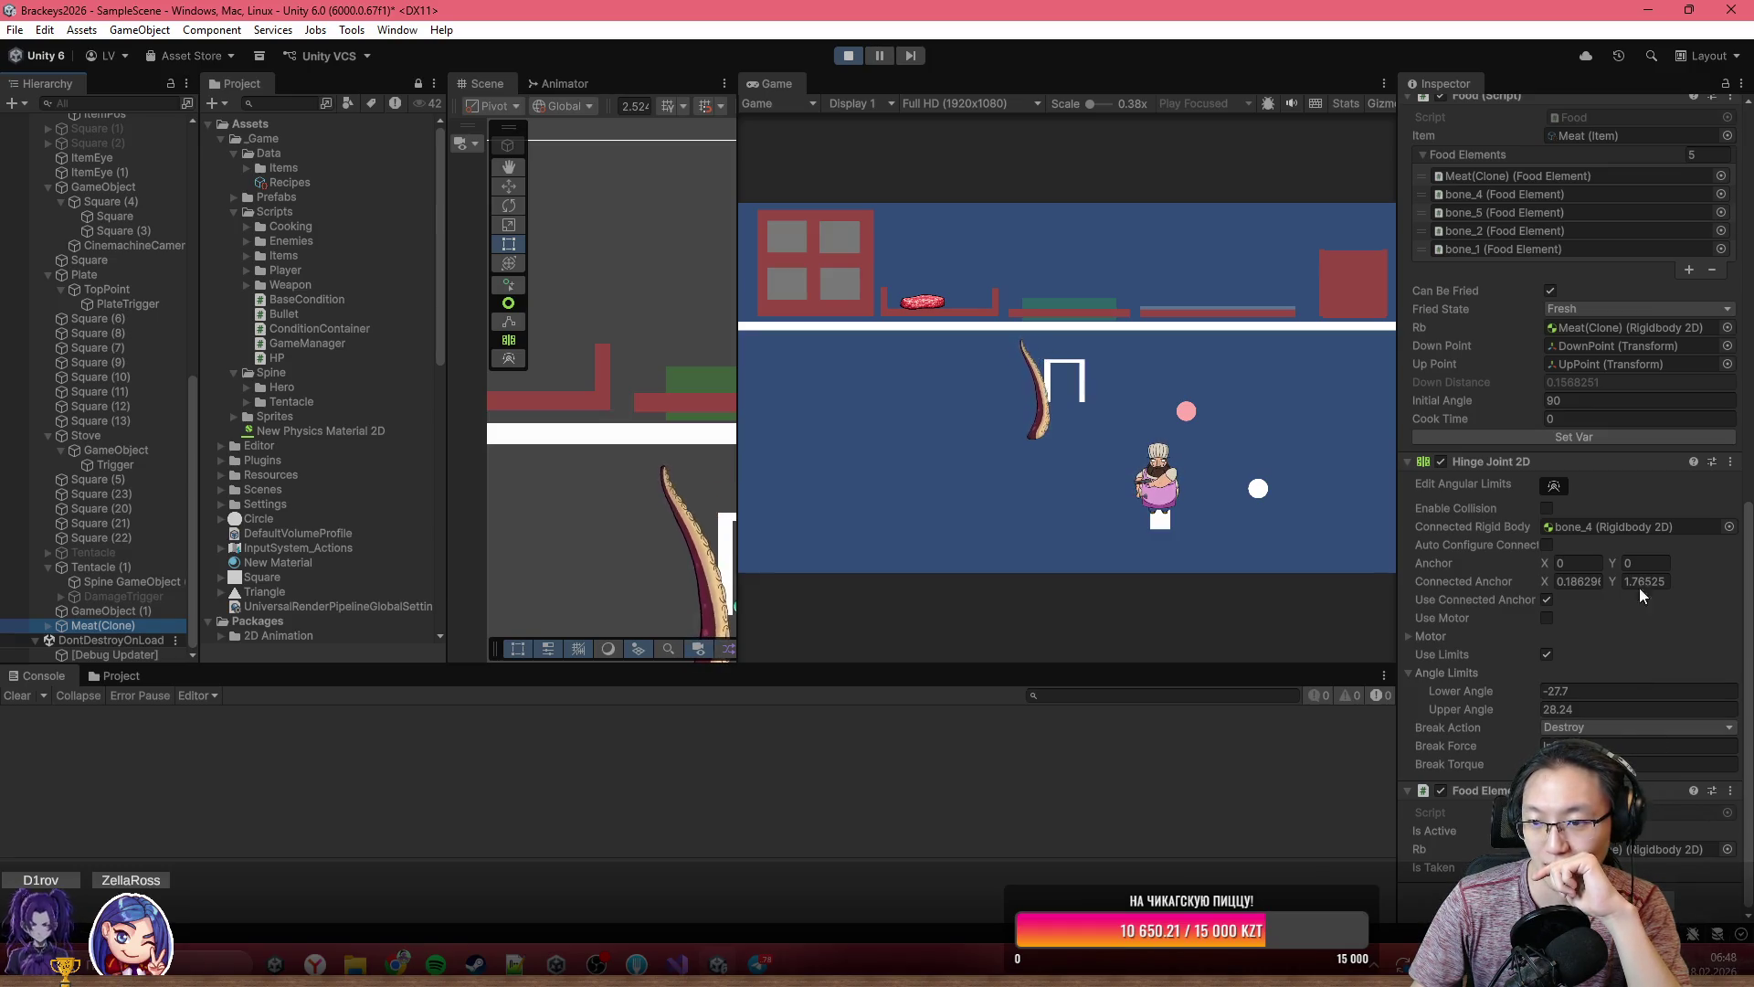
- Under Stove > GameObject, select Trigger and tick Is Trigger on its Box Collider 2D
scroll(1593, 429, up, 3)
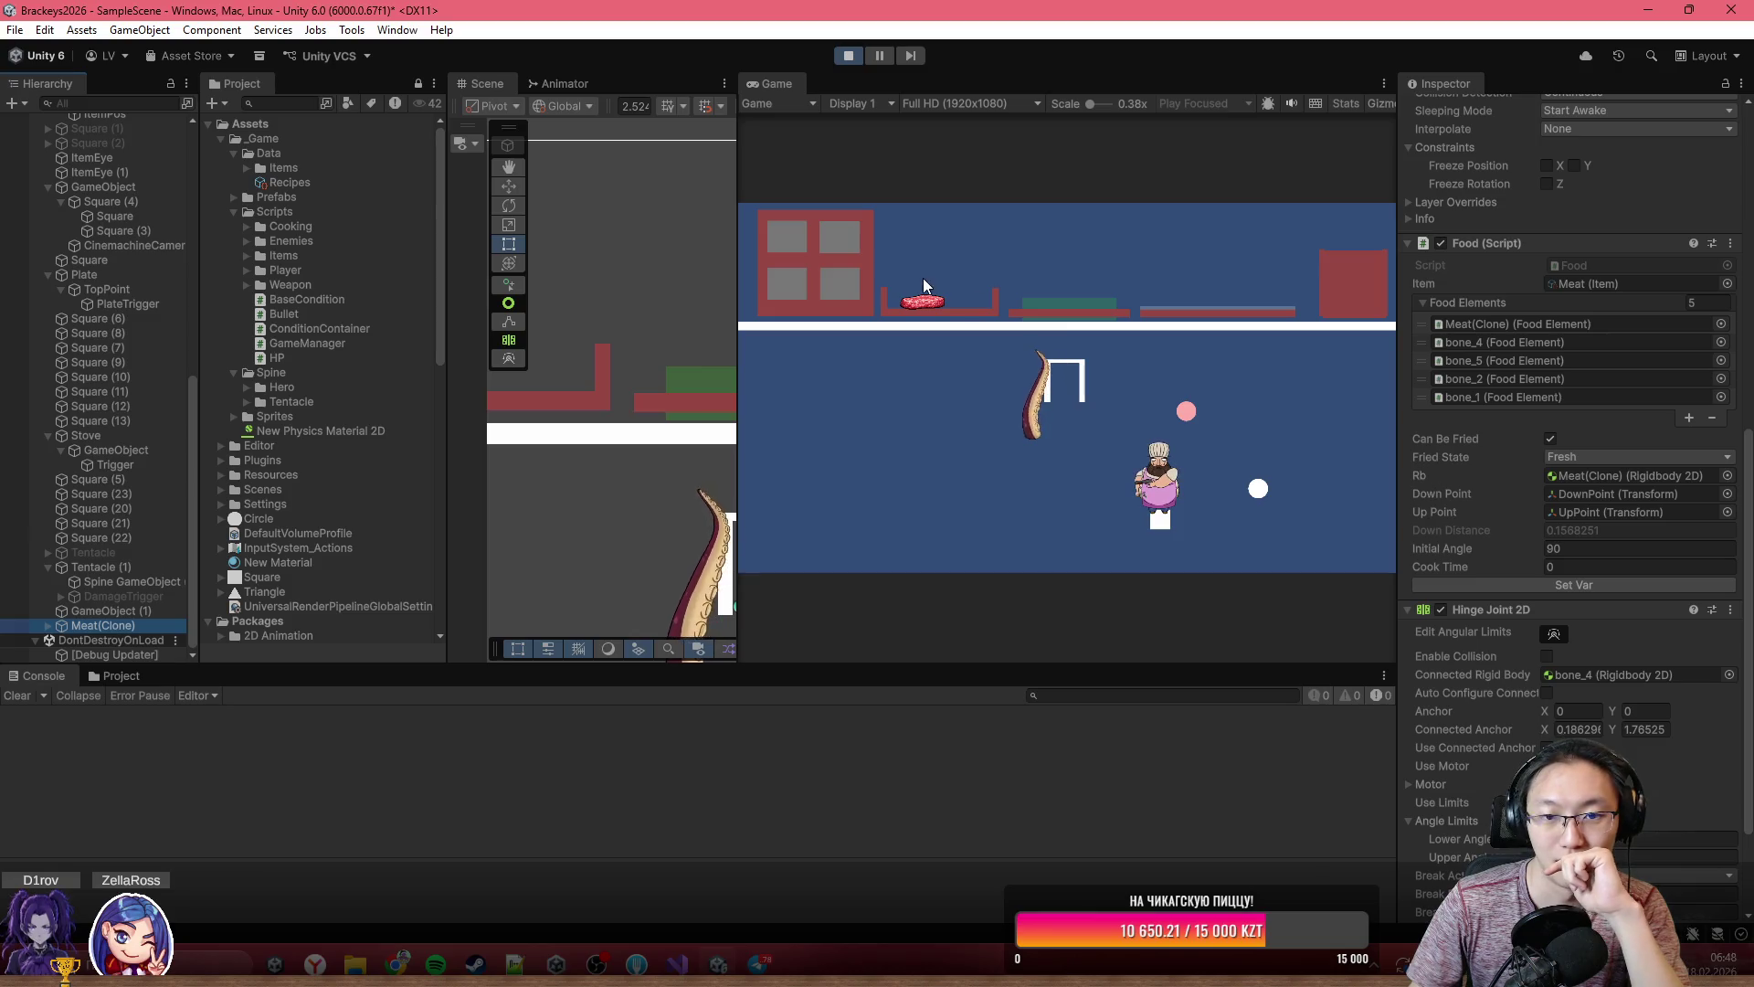
scroll(1522, 661, down, 3)
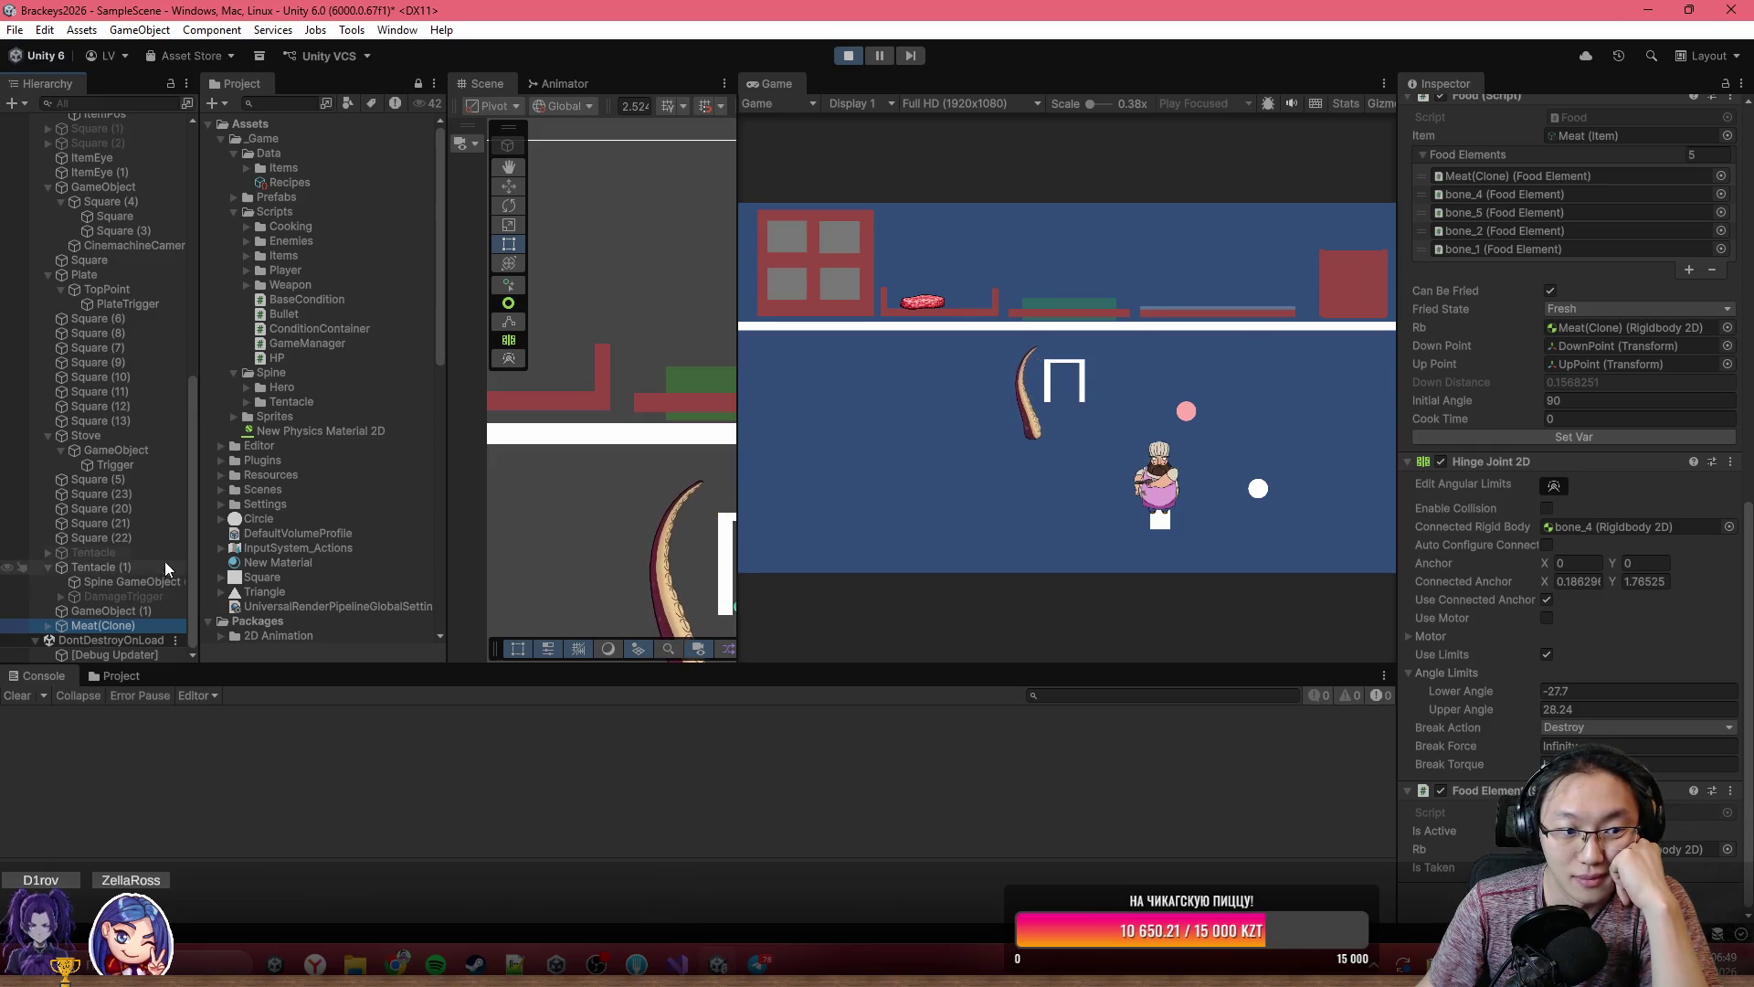
click(109, 475)
click(115, 464)
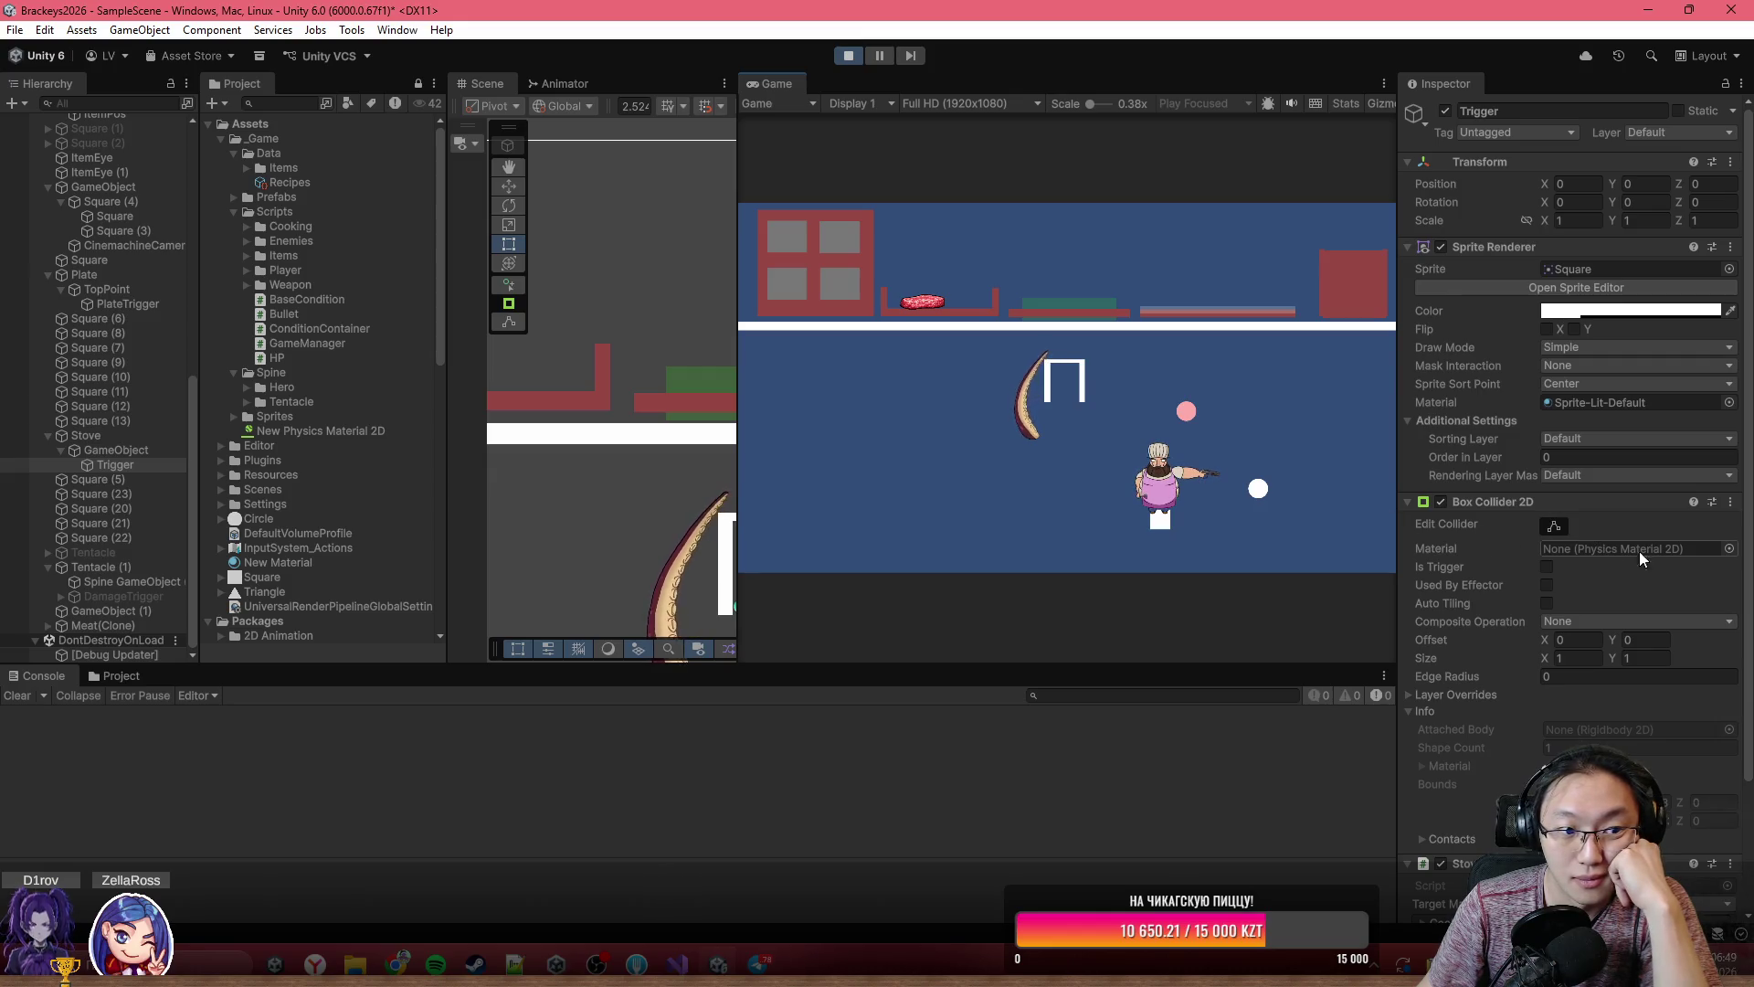
click(1547, 567)
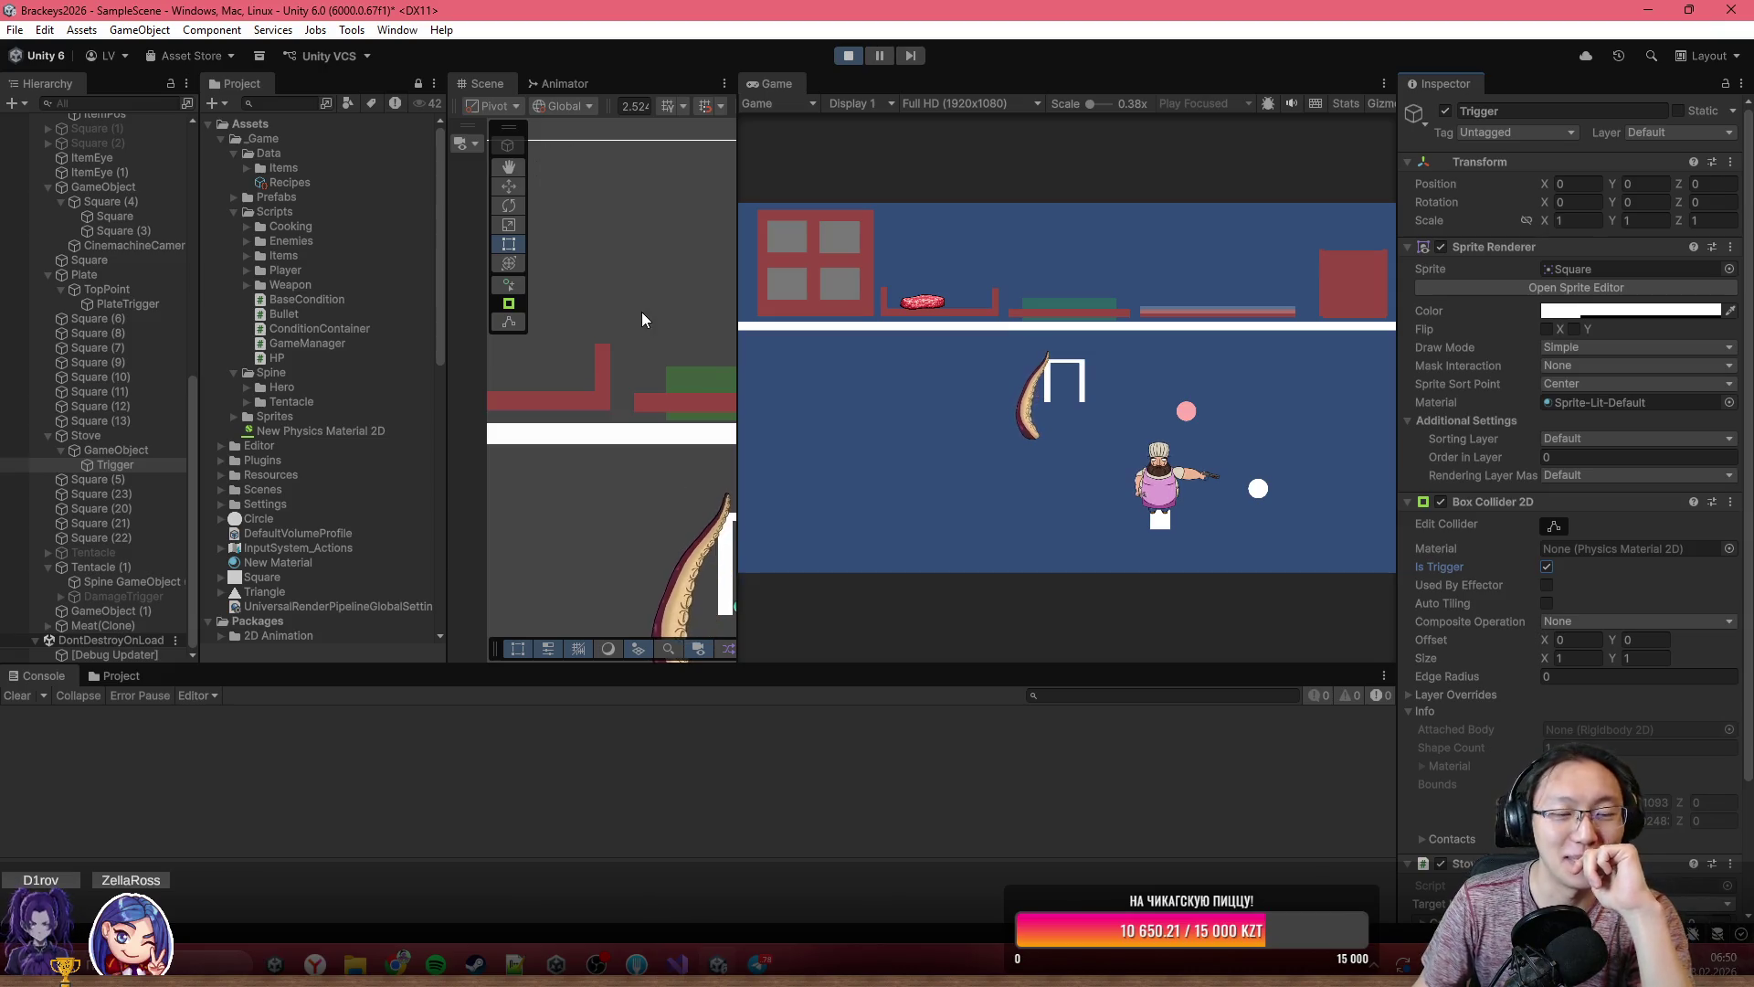
- Select the meat and drag it onto the stove in the Game view
click(132, 625)
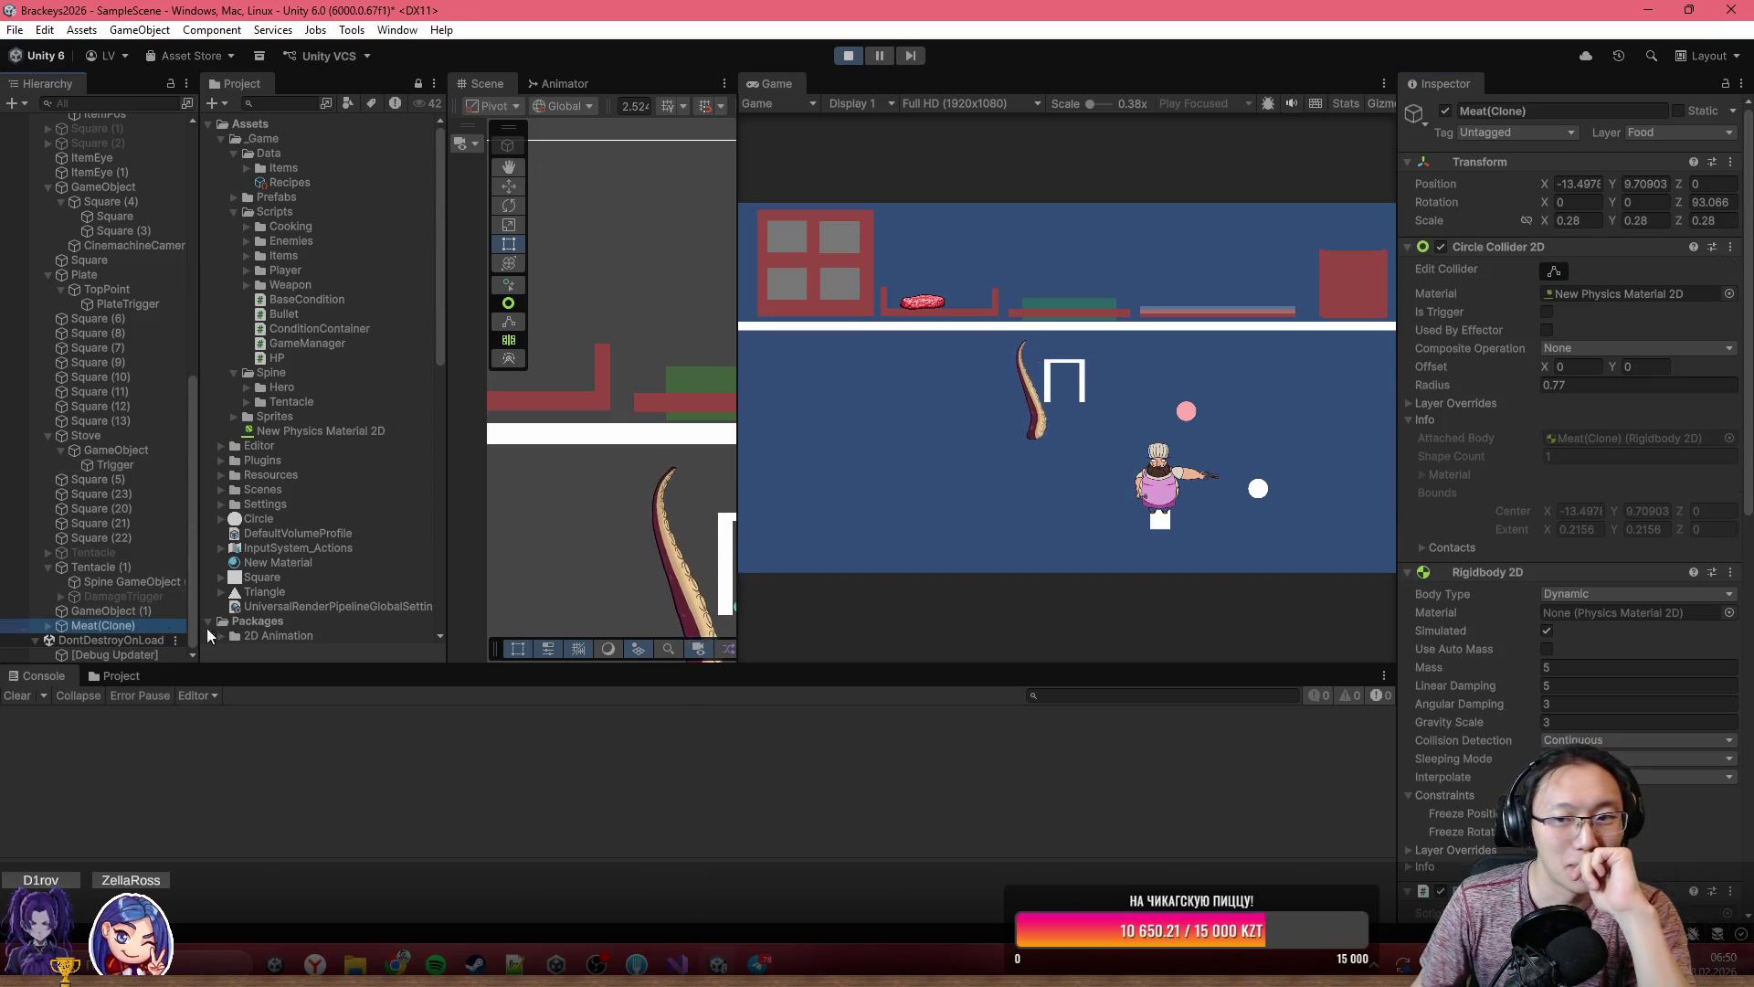
scroll(1570, 585, down, 15)
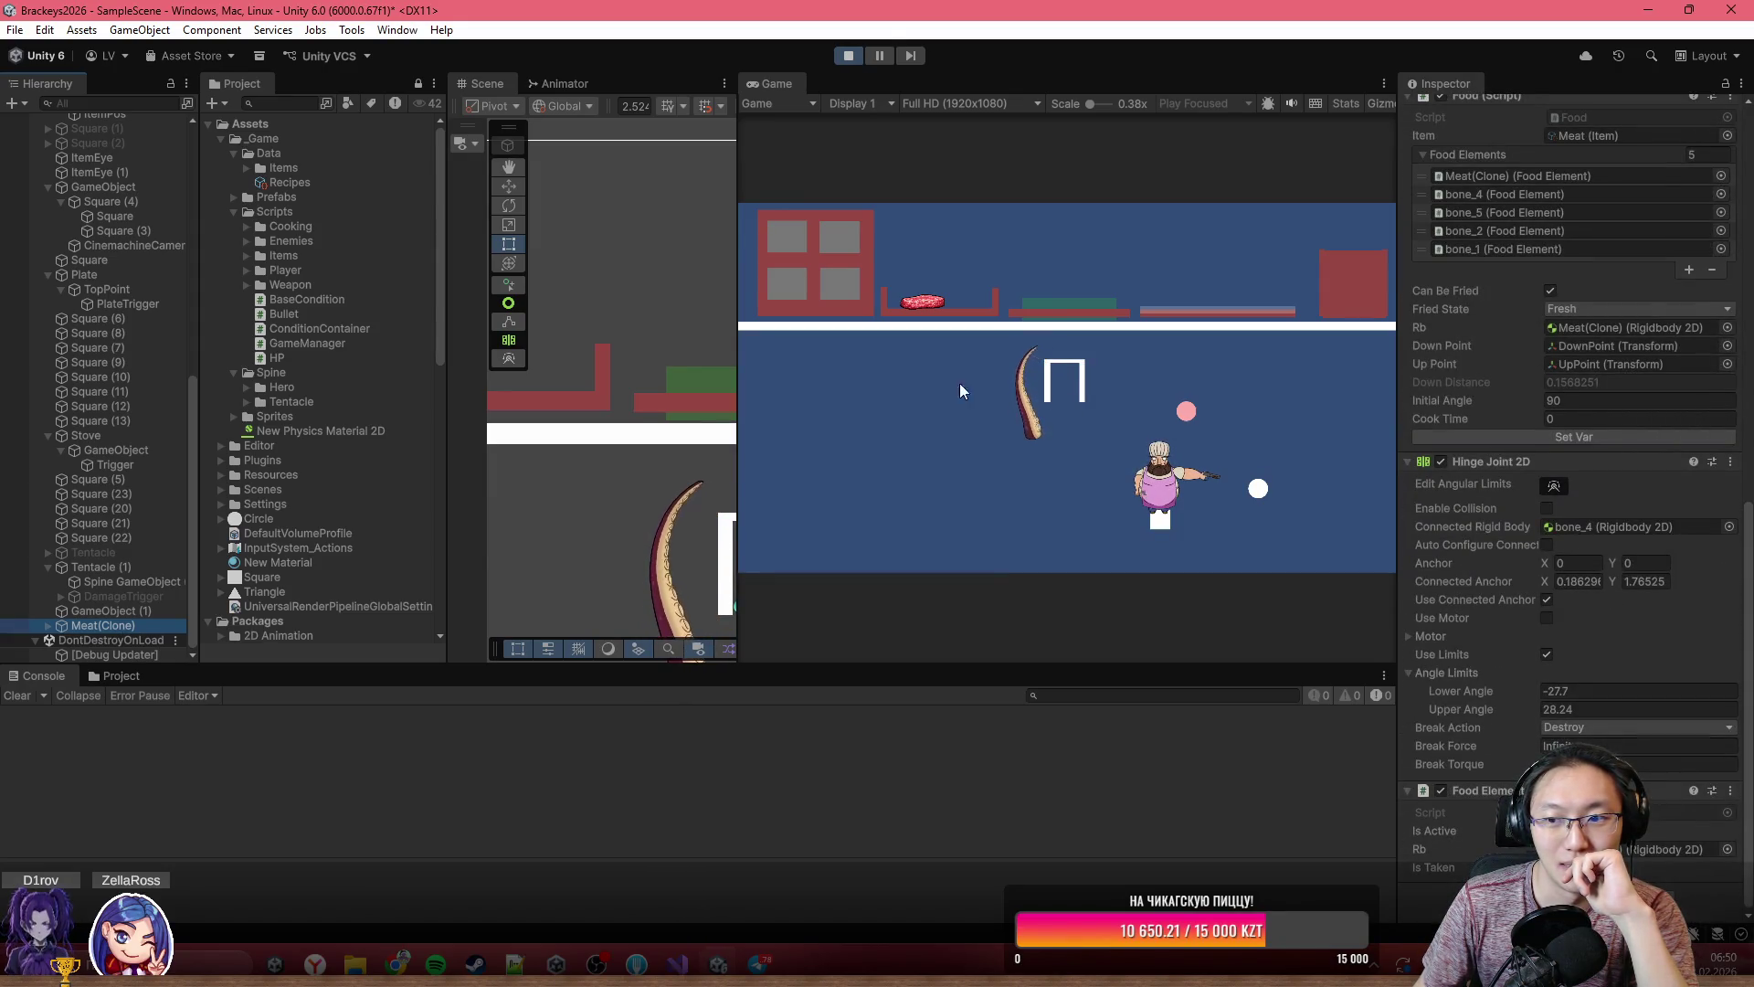
click(937, 289)
click(950, 283)
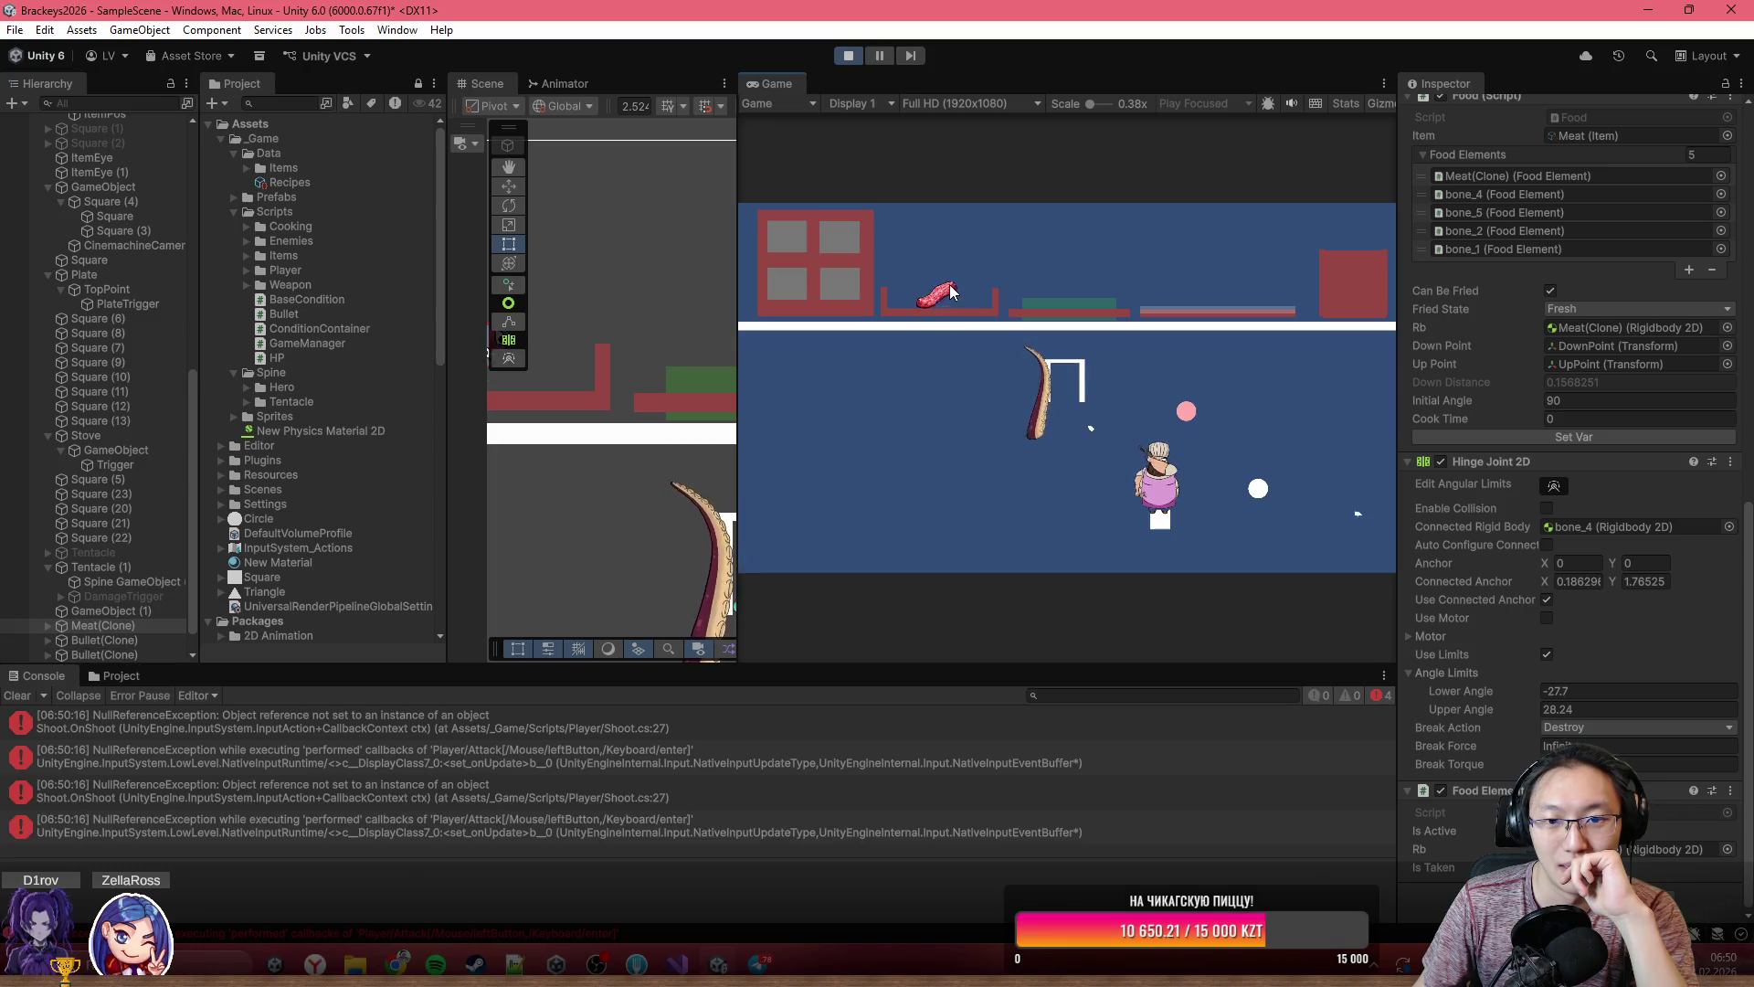
drag(1034, 232, 1247, 221)
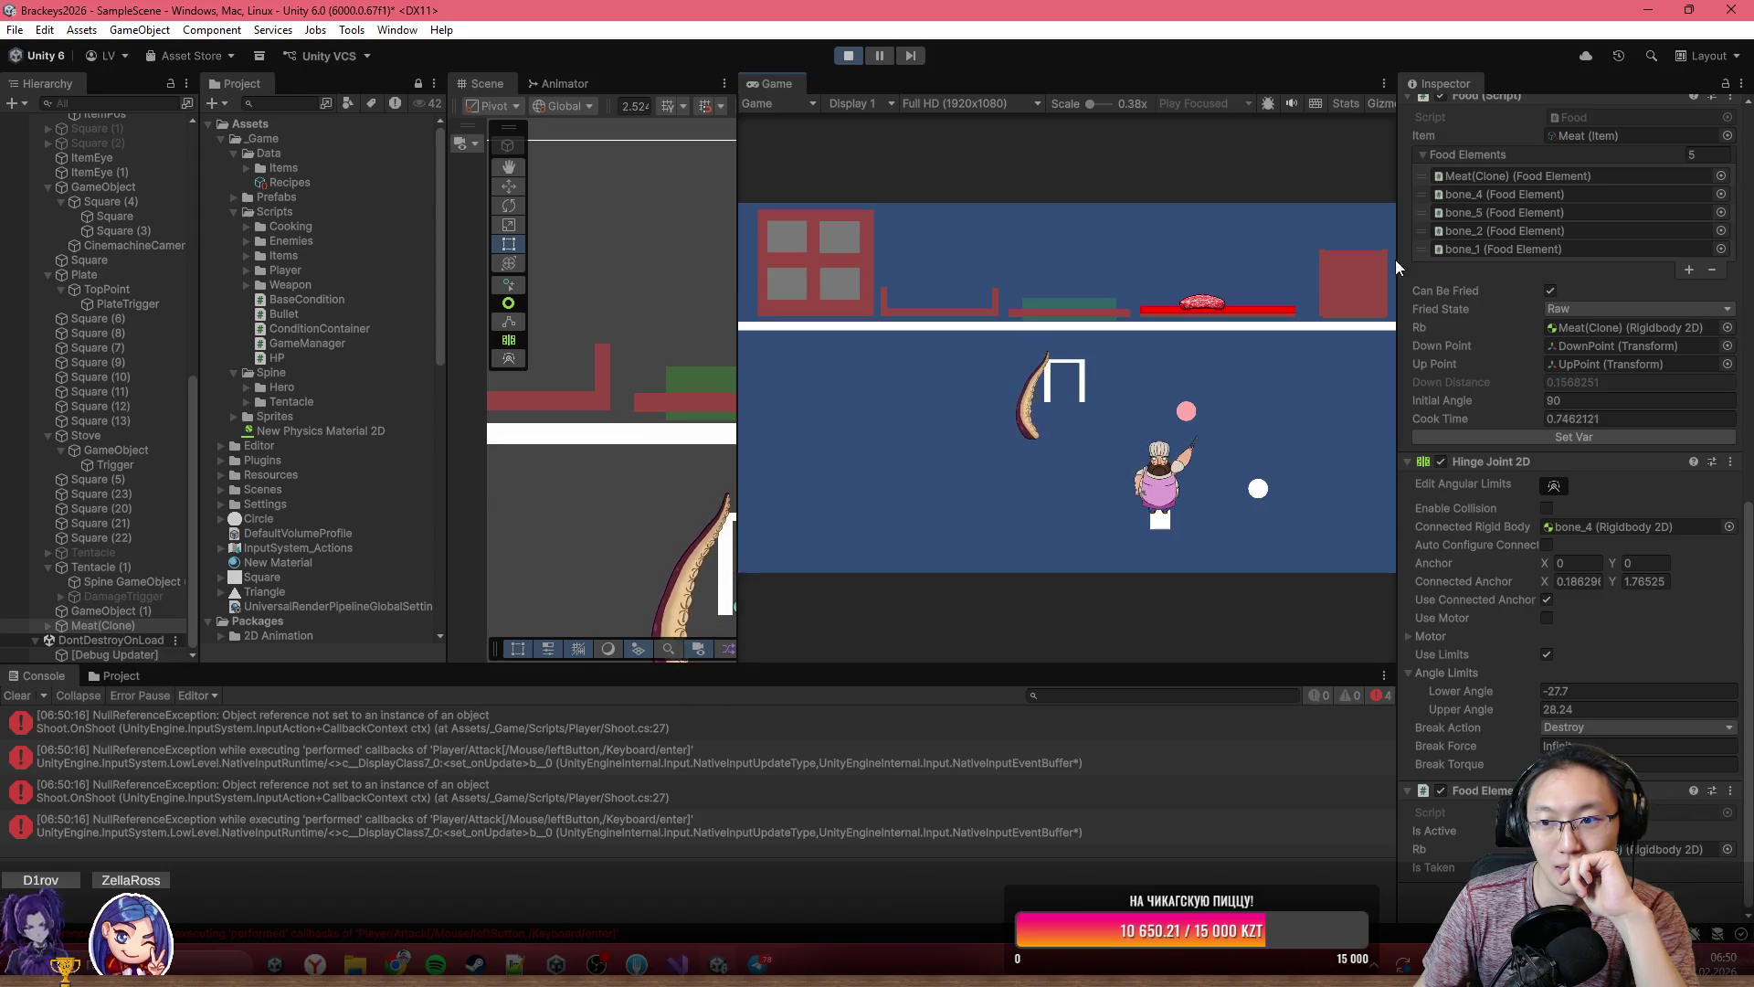
- Set the meat's Fried State to Fried in the Inspector so it advances to Dead
click(1579, 310)
key(Down)
key(Return)
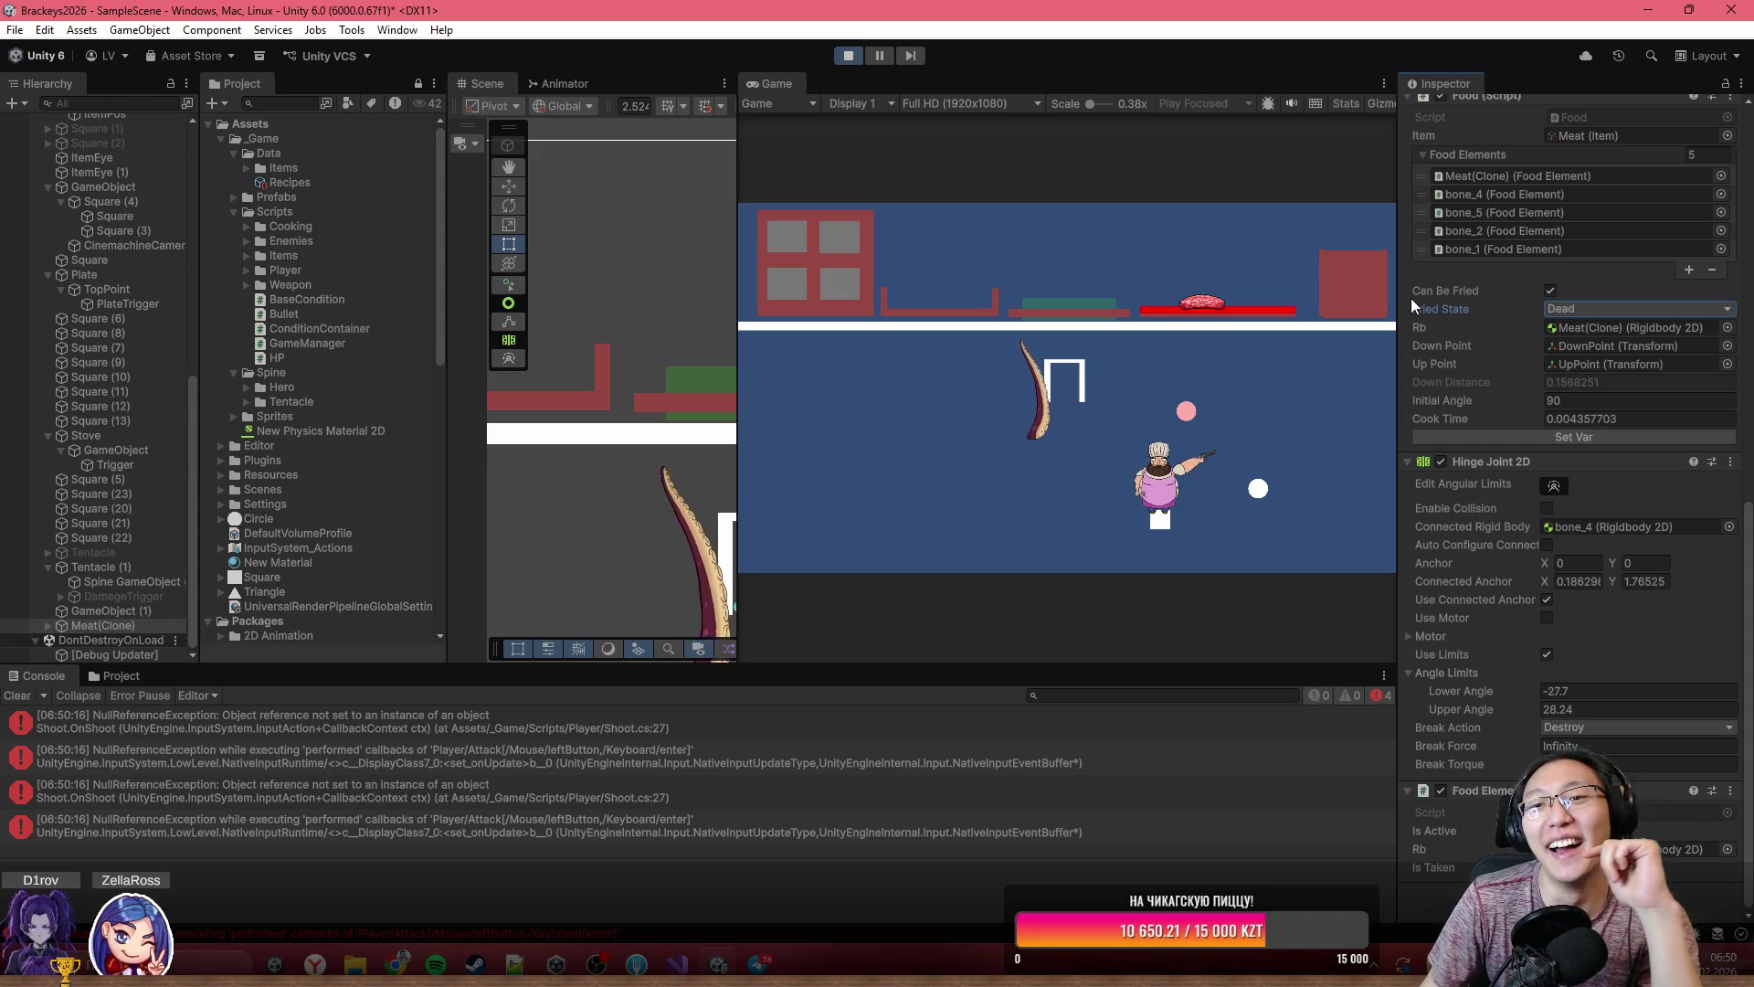
- Stop the running game with the Play button to return to edit mode
click(849, 56)
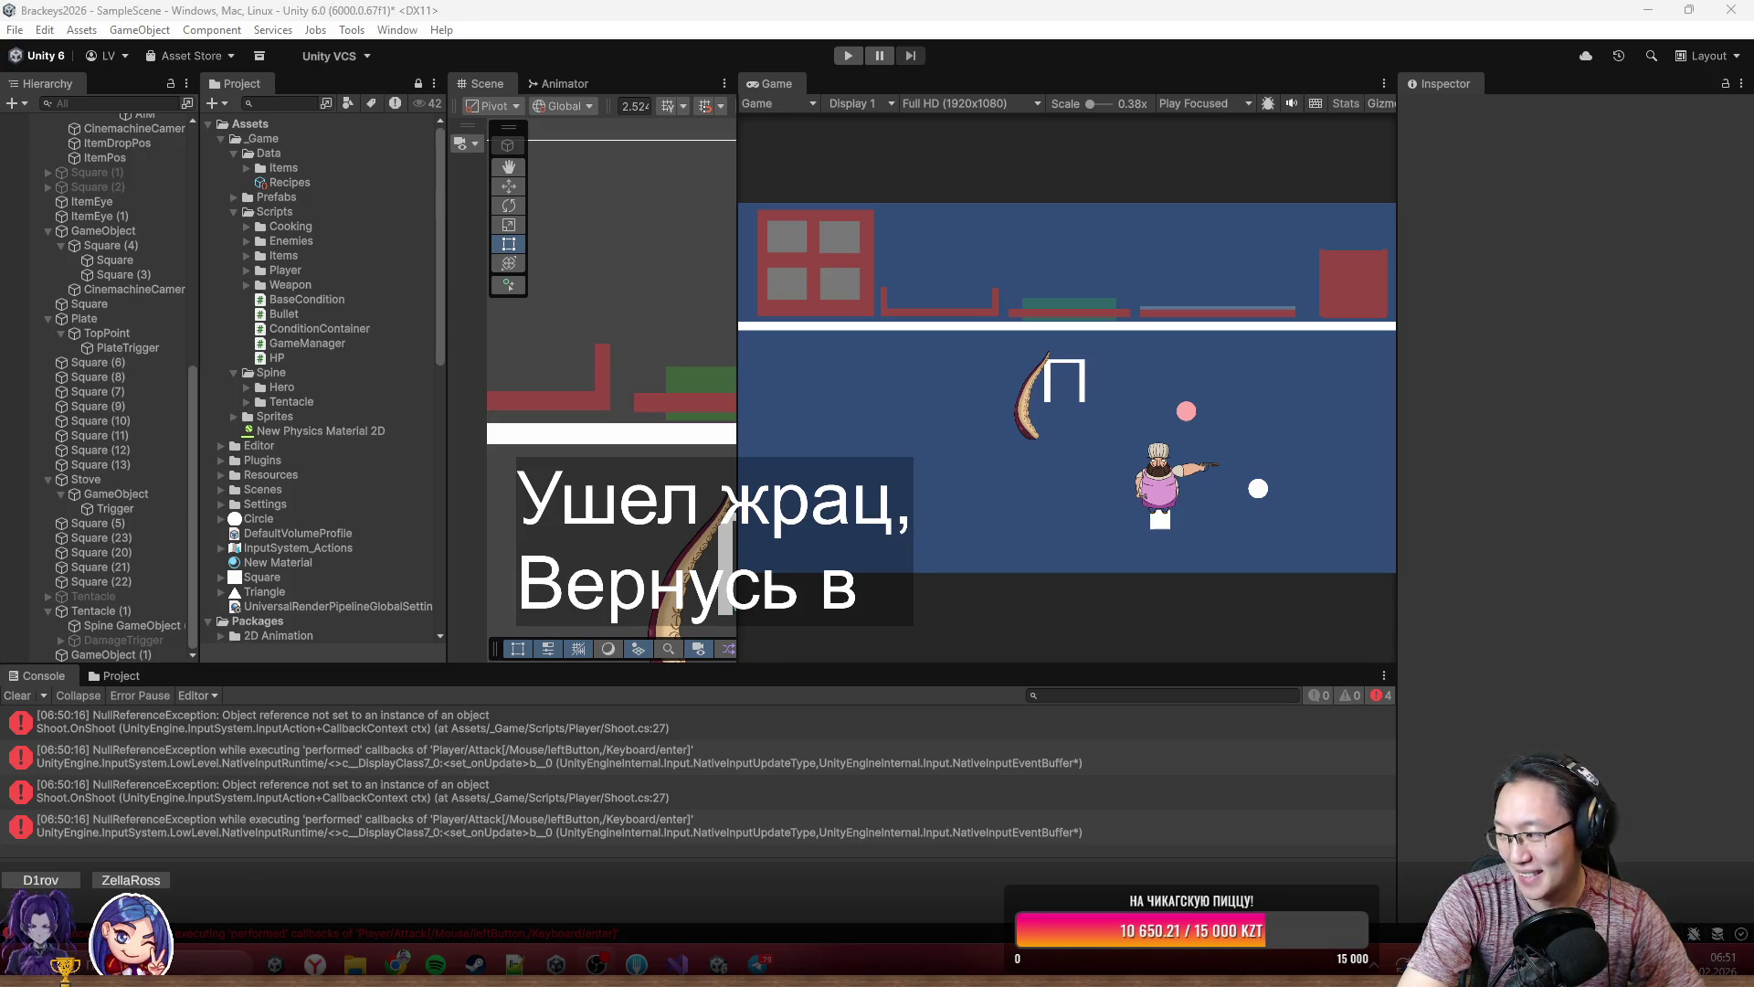
text(05^)
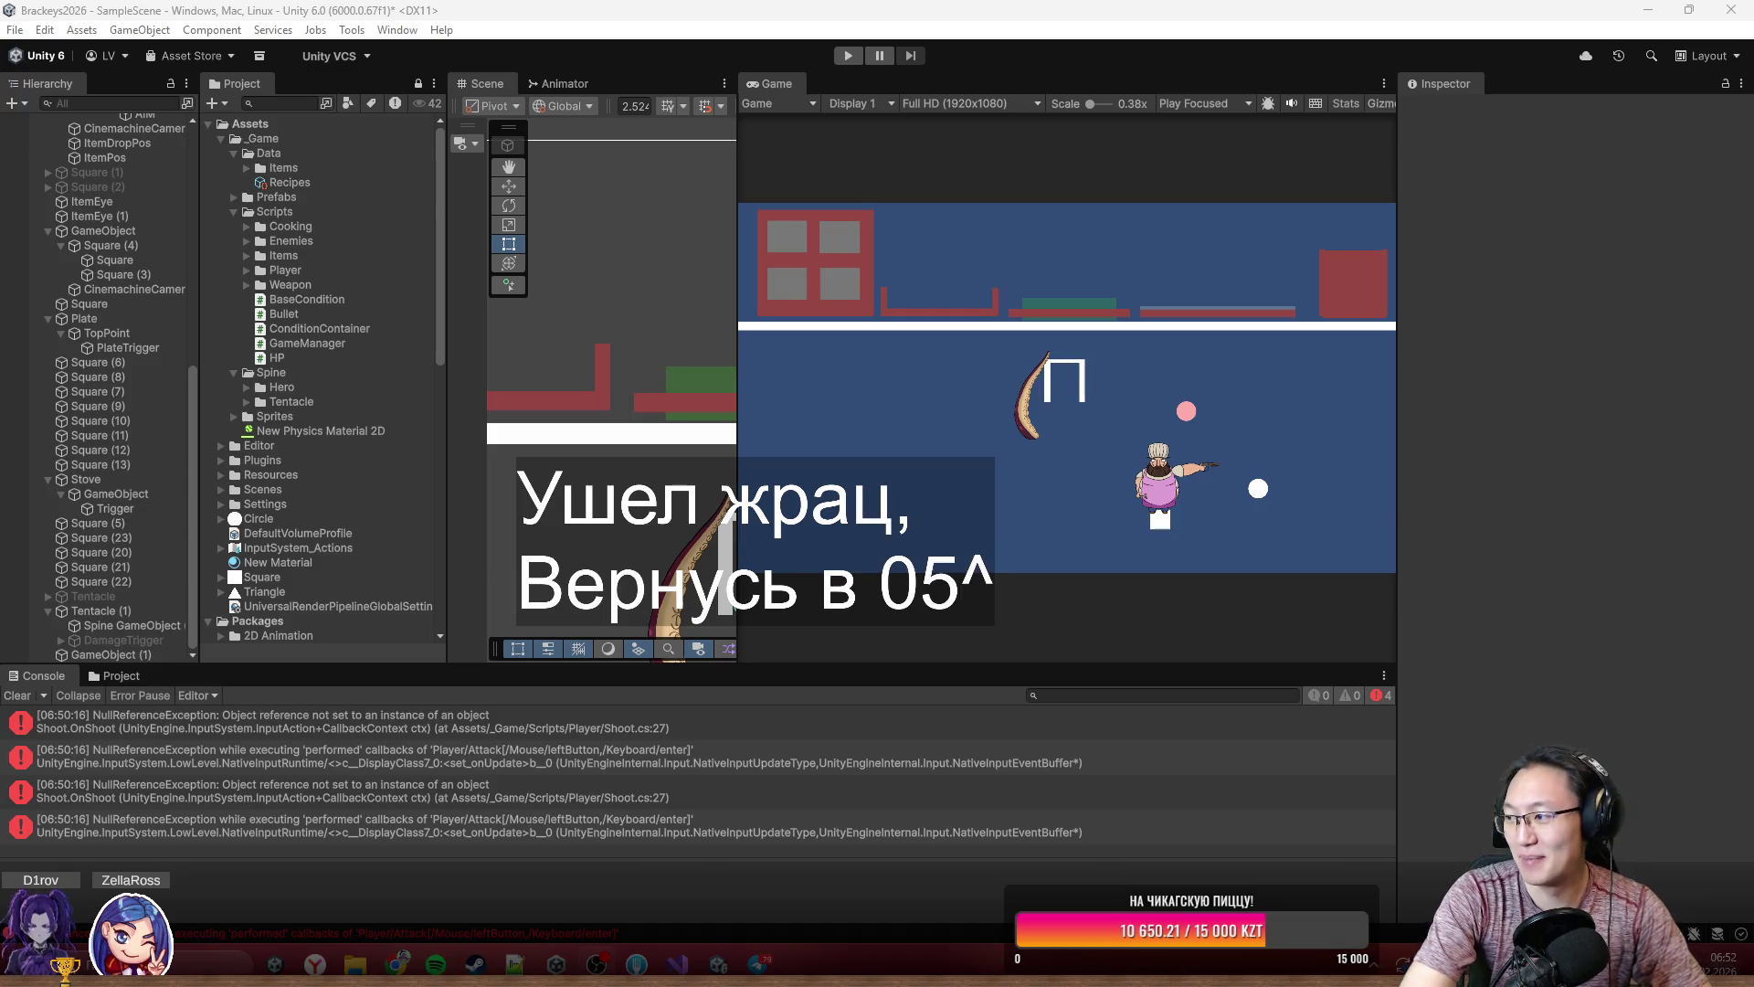
key(BackSpace)
text(:00)
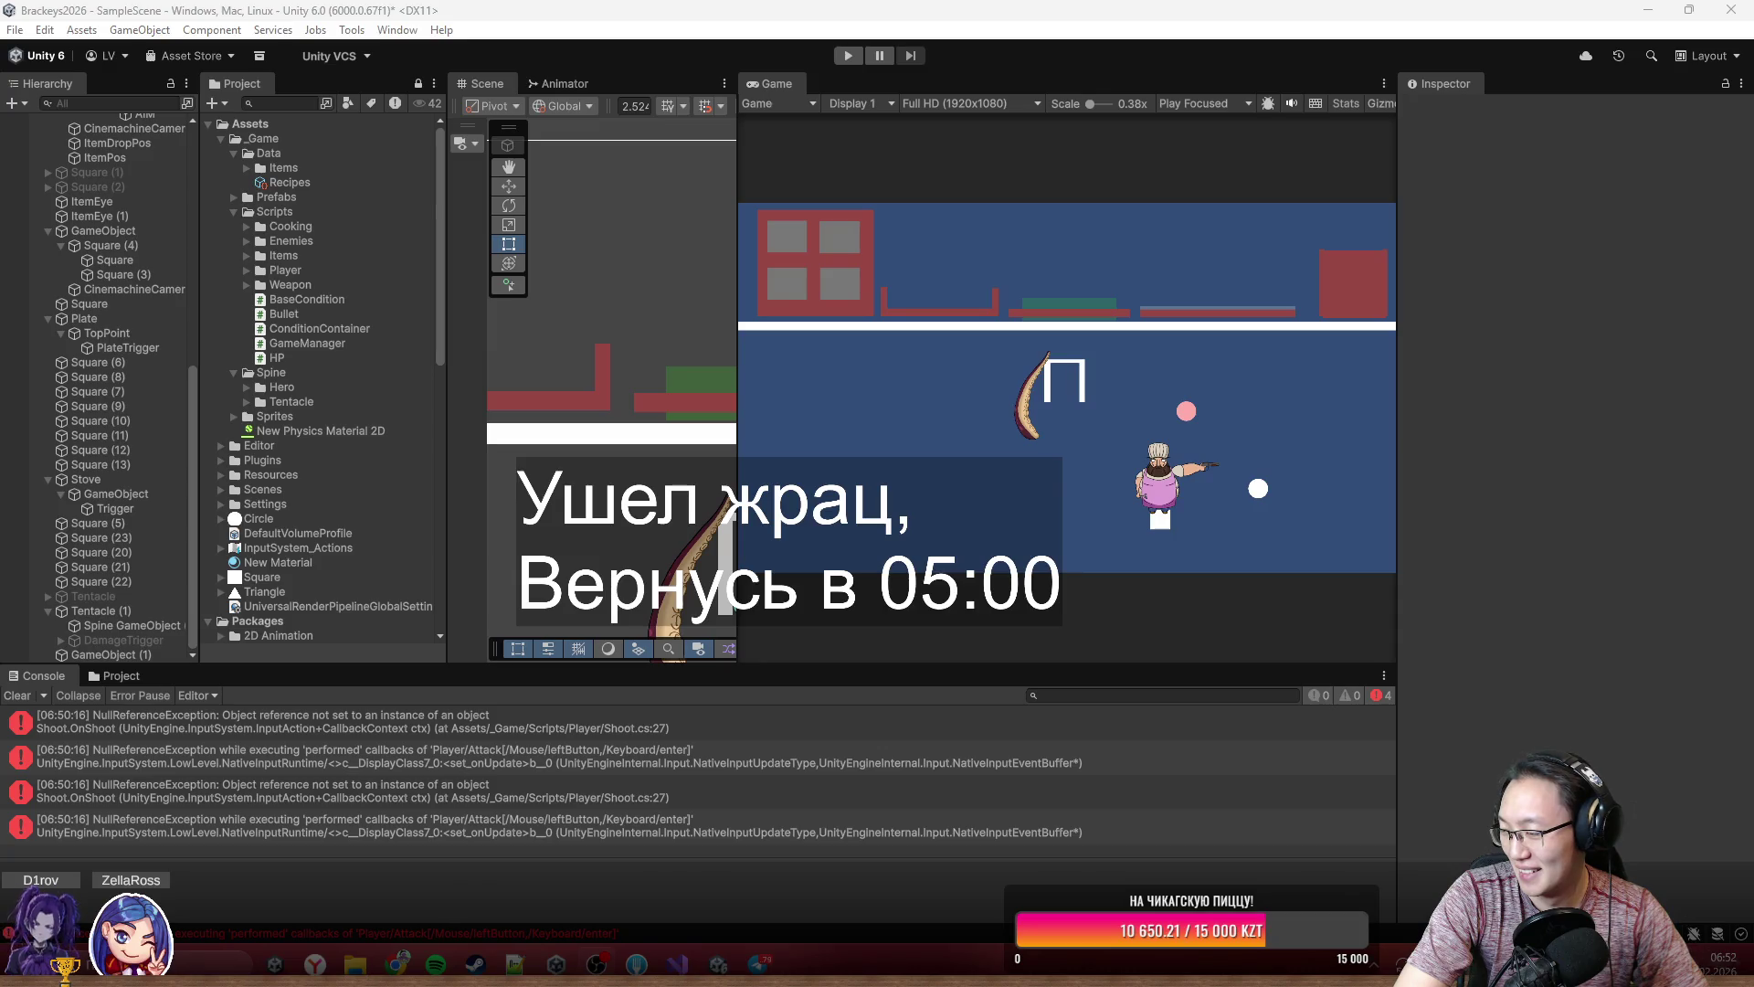
text(M)
key(BackSpace)
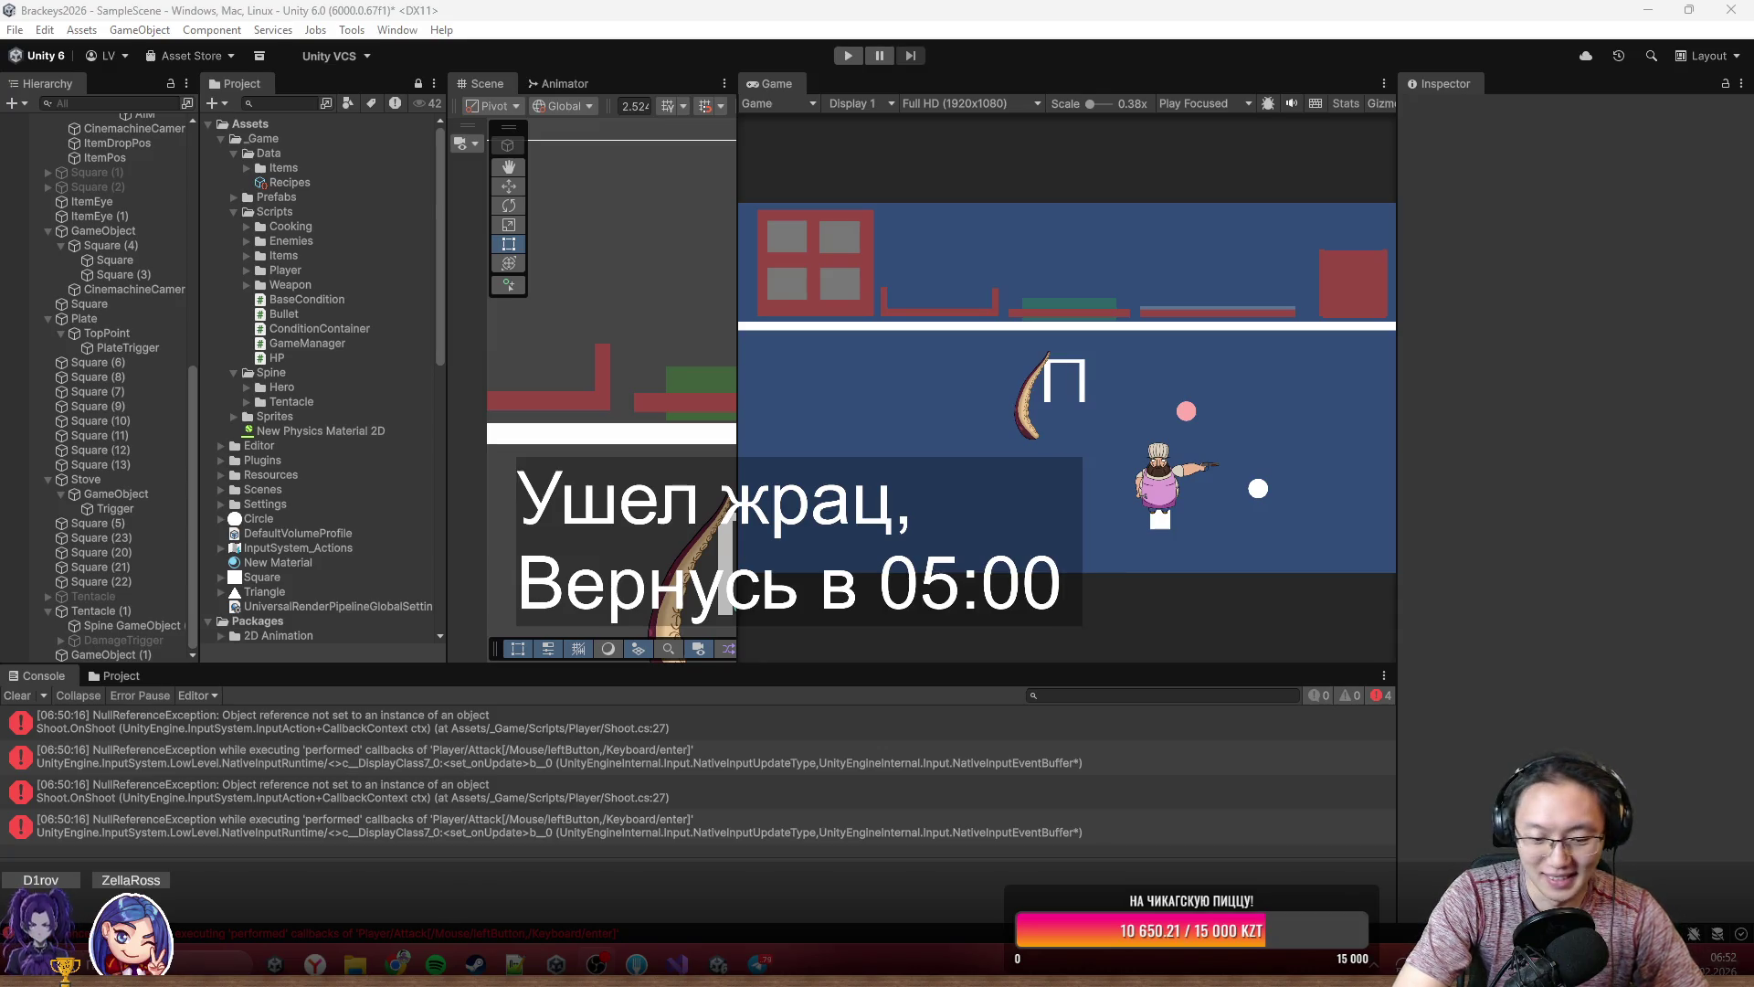
text( МСК)
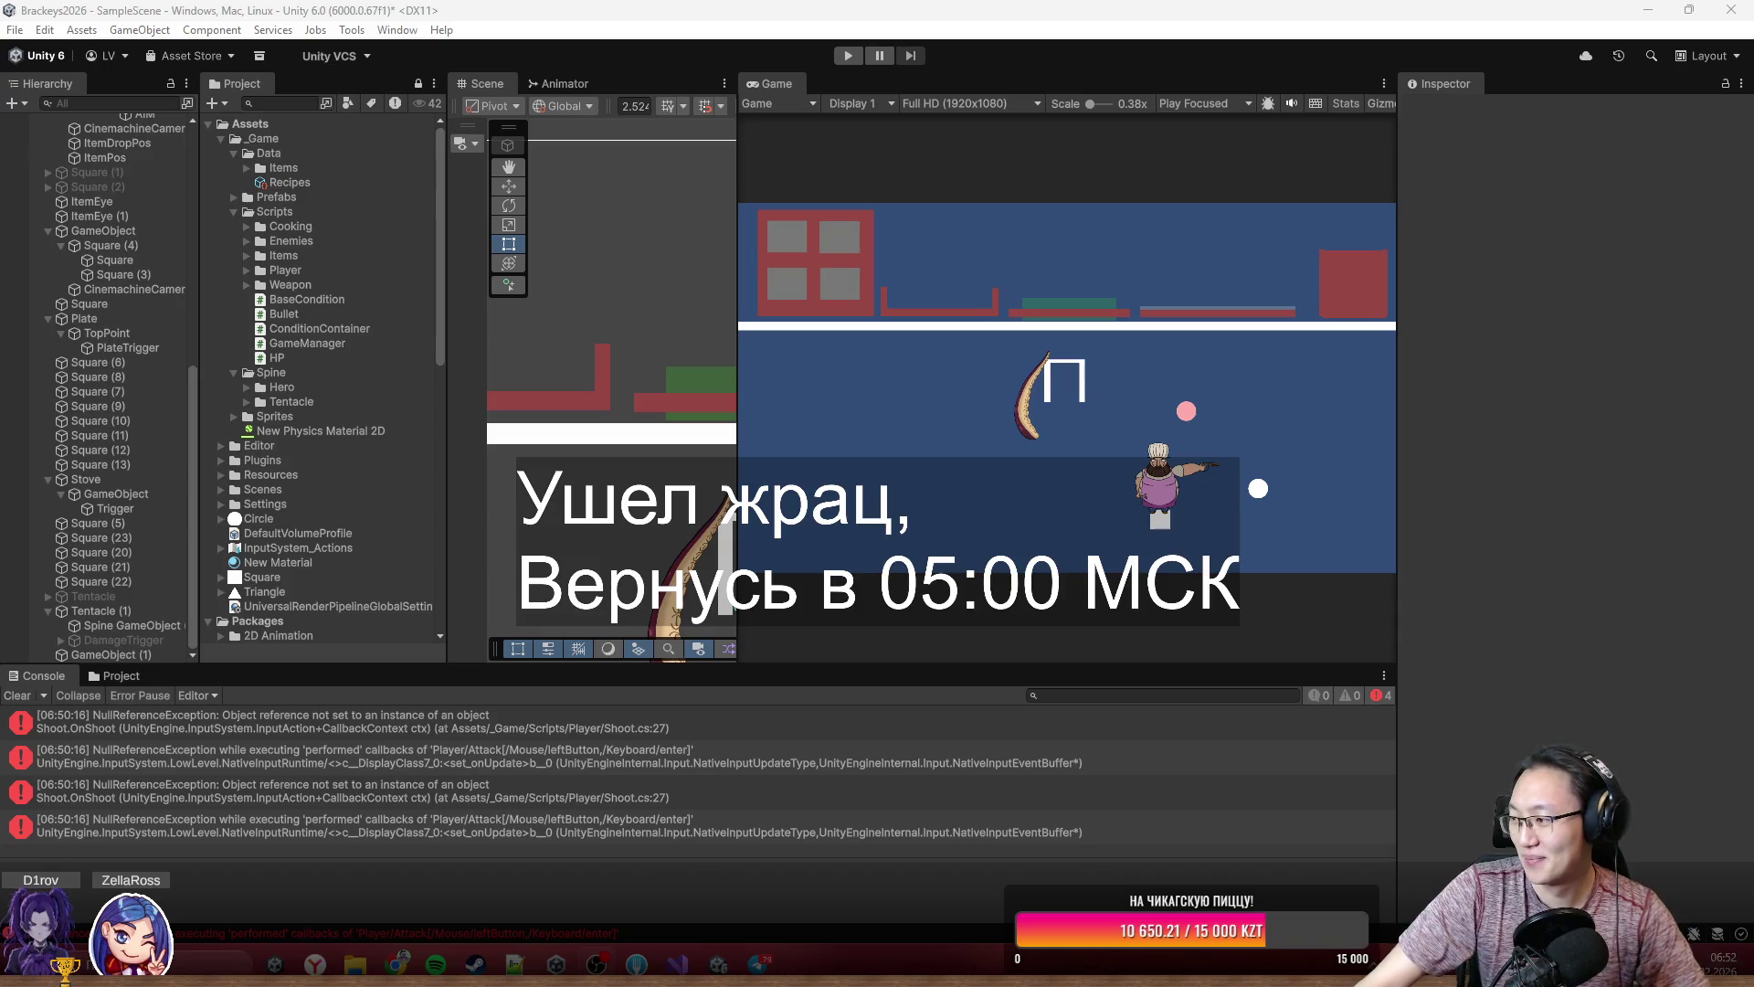